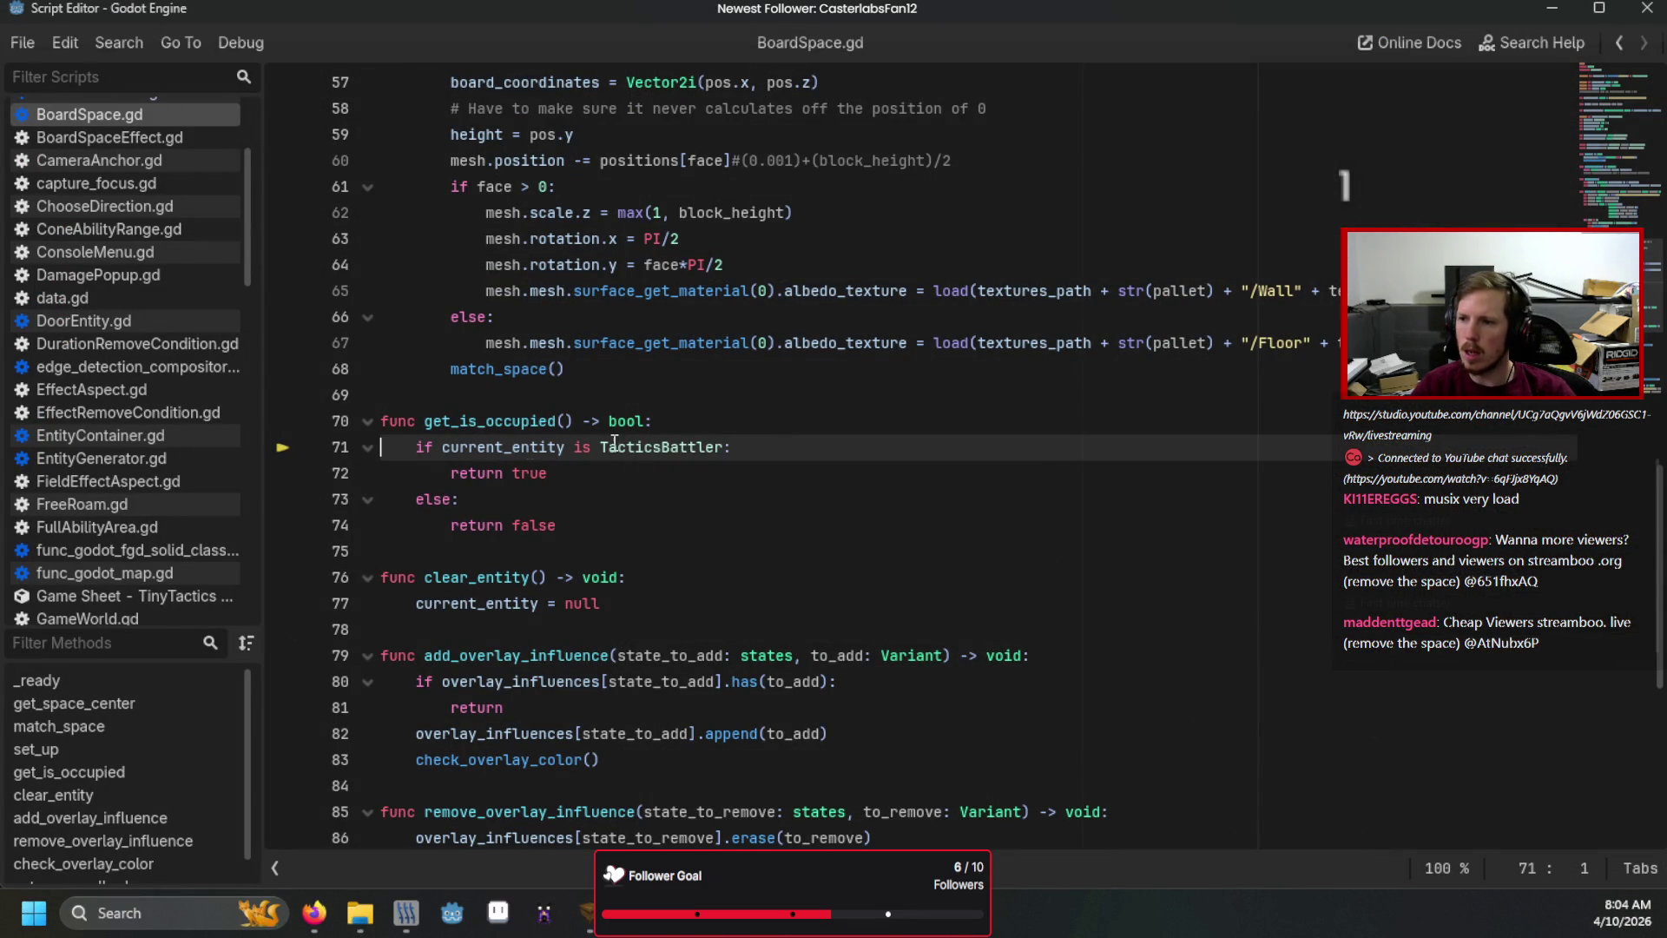
Try a 'current_entity &&' null check on BoardSpace line 71, revert it, and save.
left_click(443, 450)
type("cu")
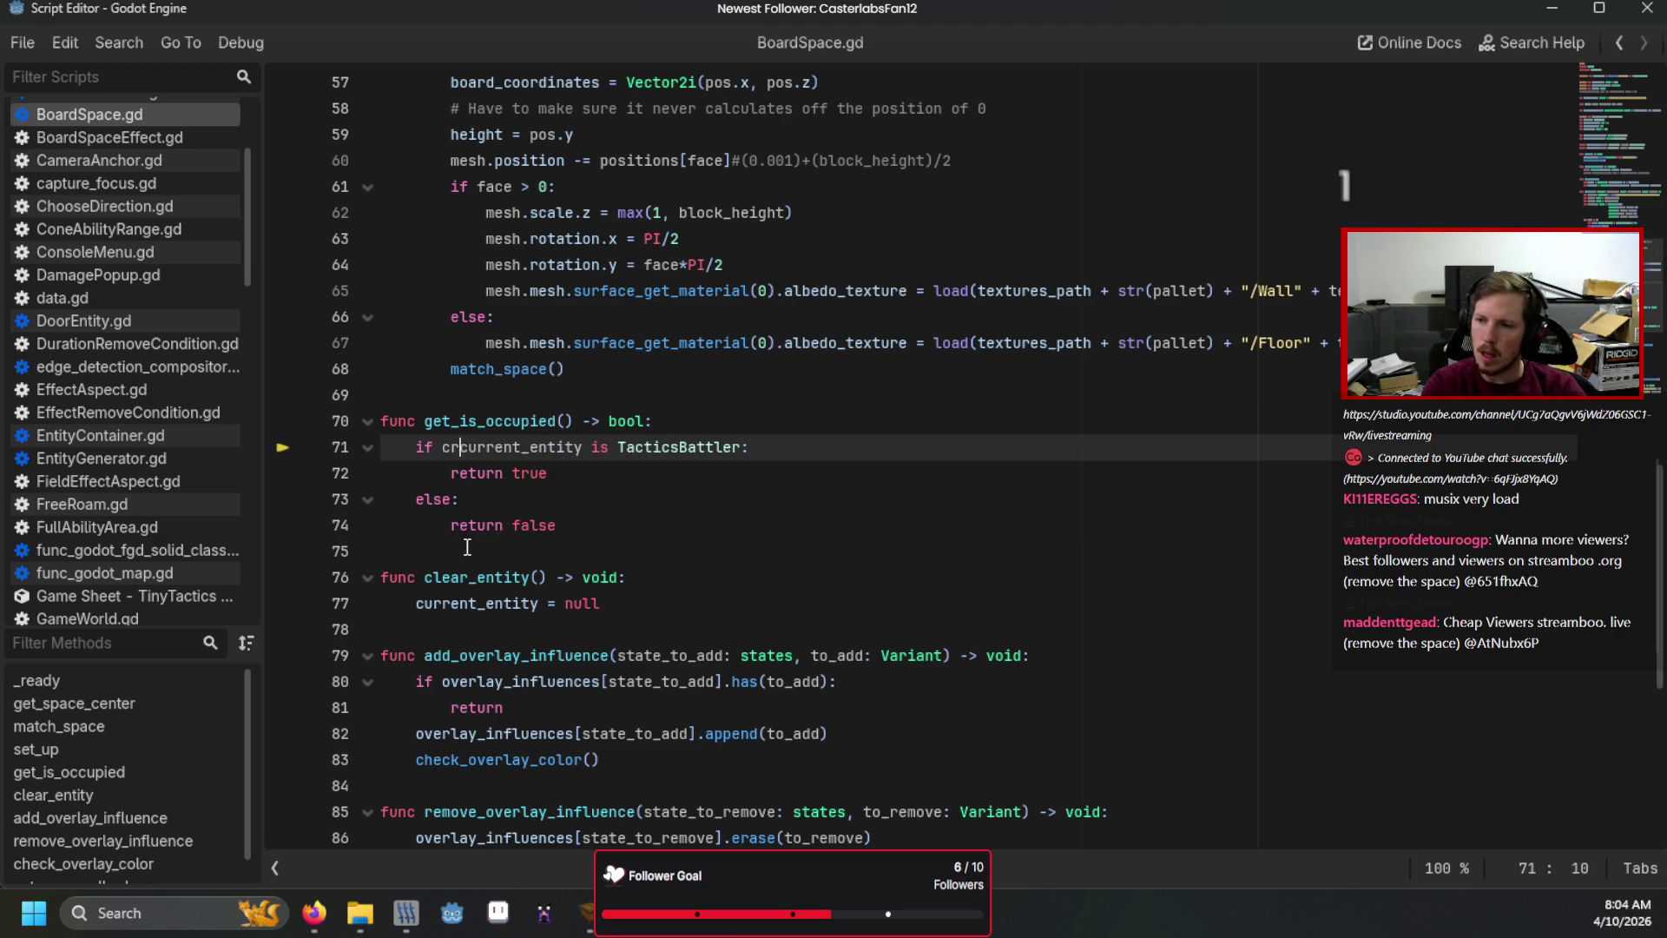
type("rrent_entity")
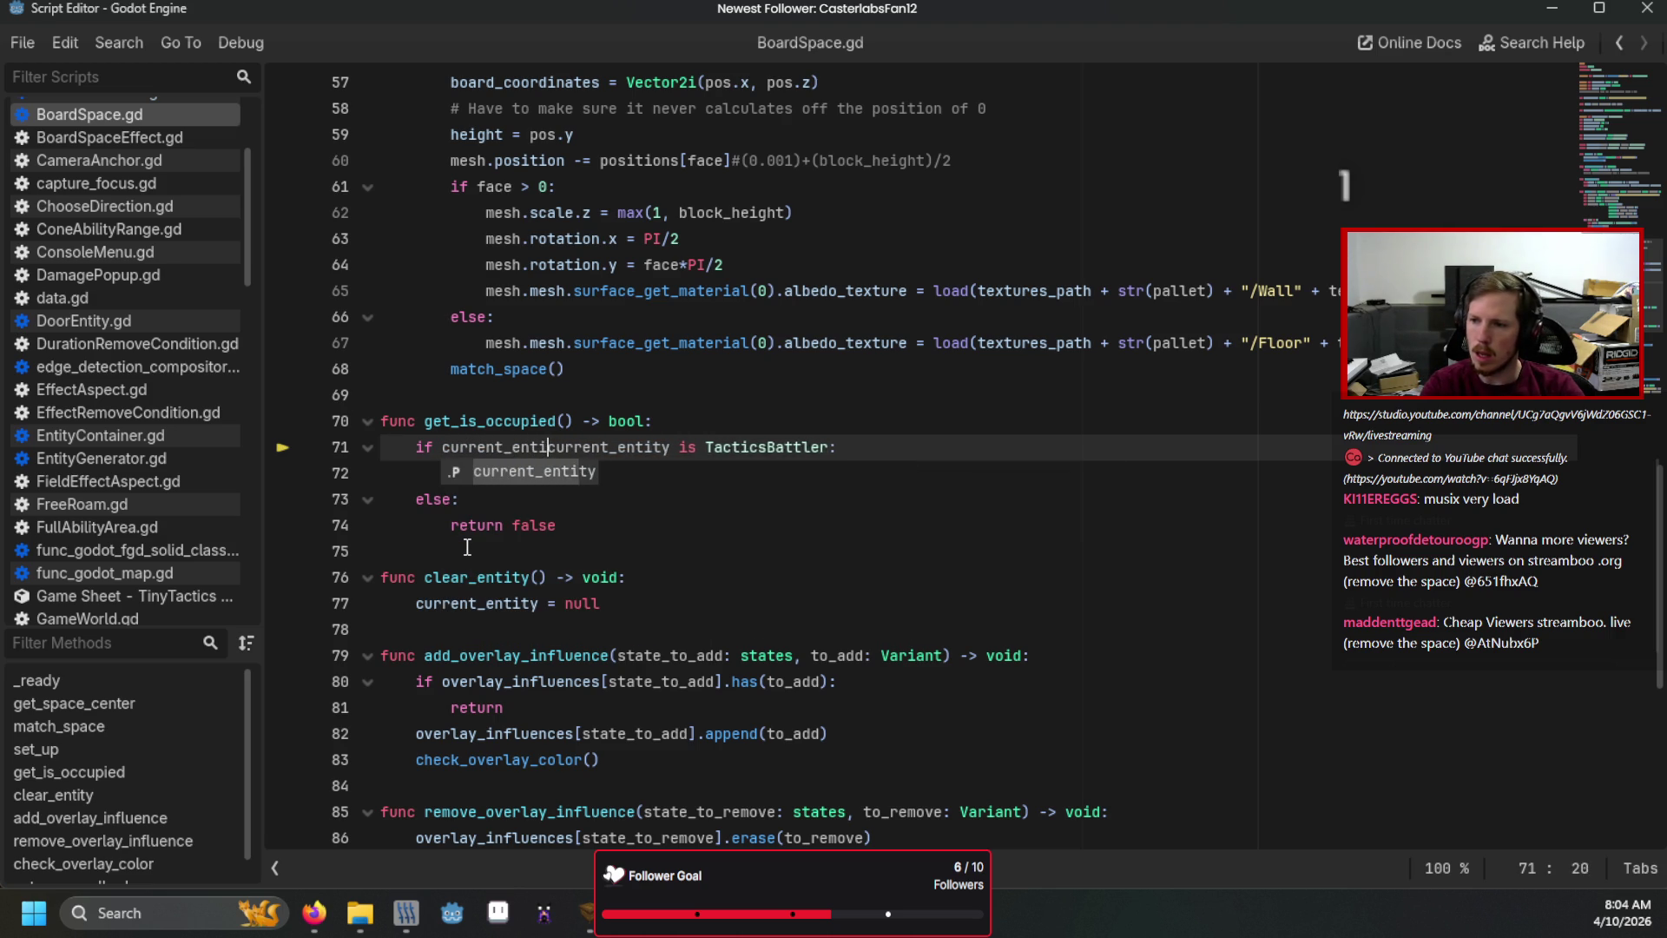
type(" &&")
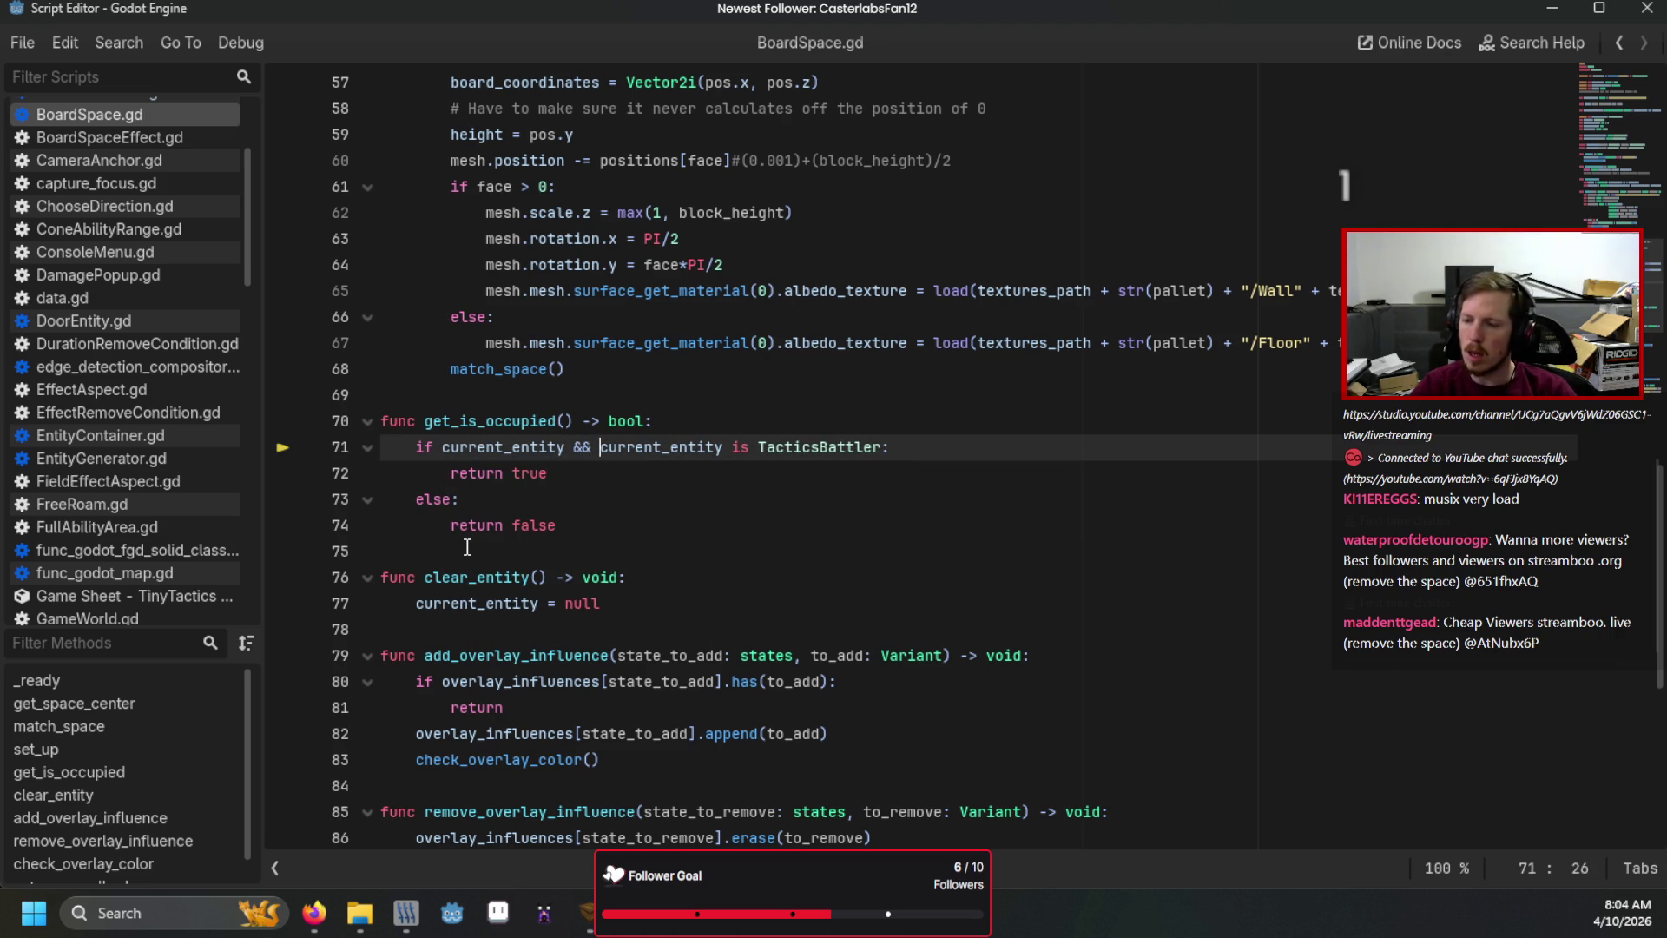
key("BackSpace")
key("BackSpace")
key("BackSpace")
key("BackSpace")
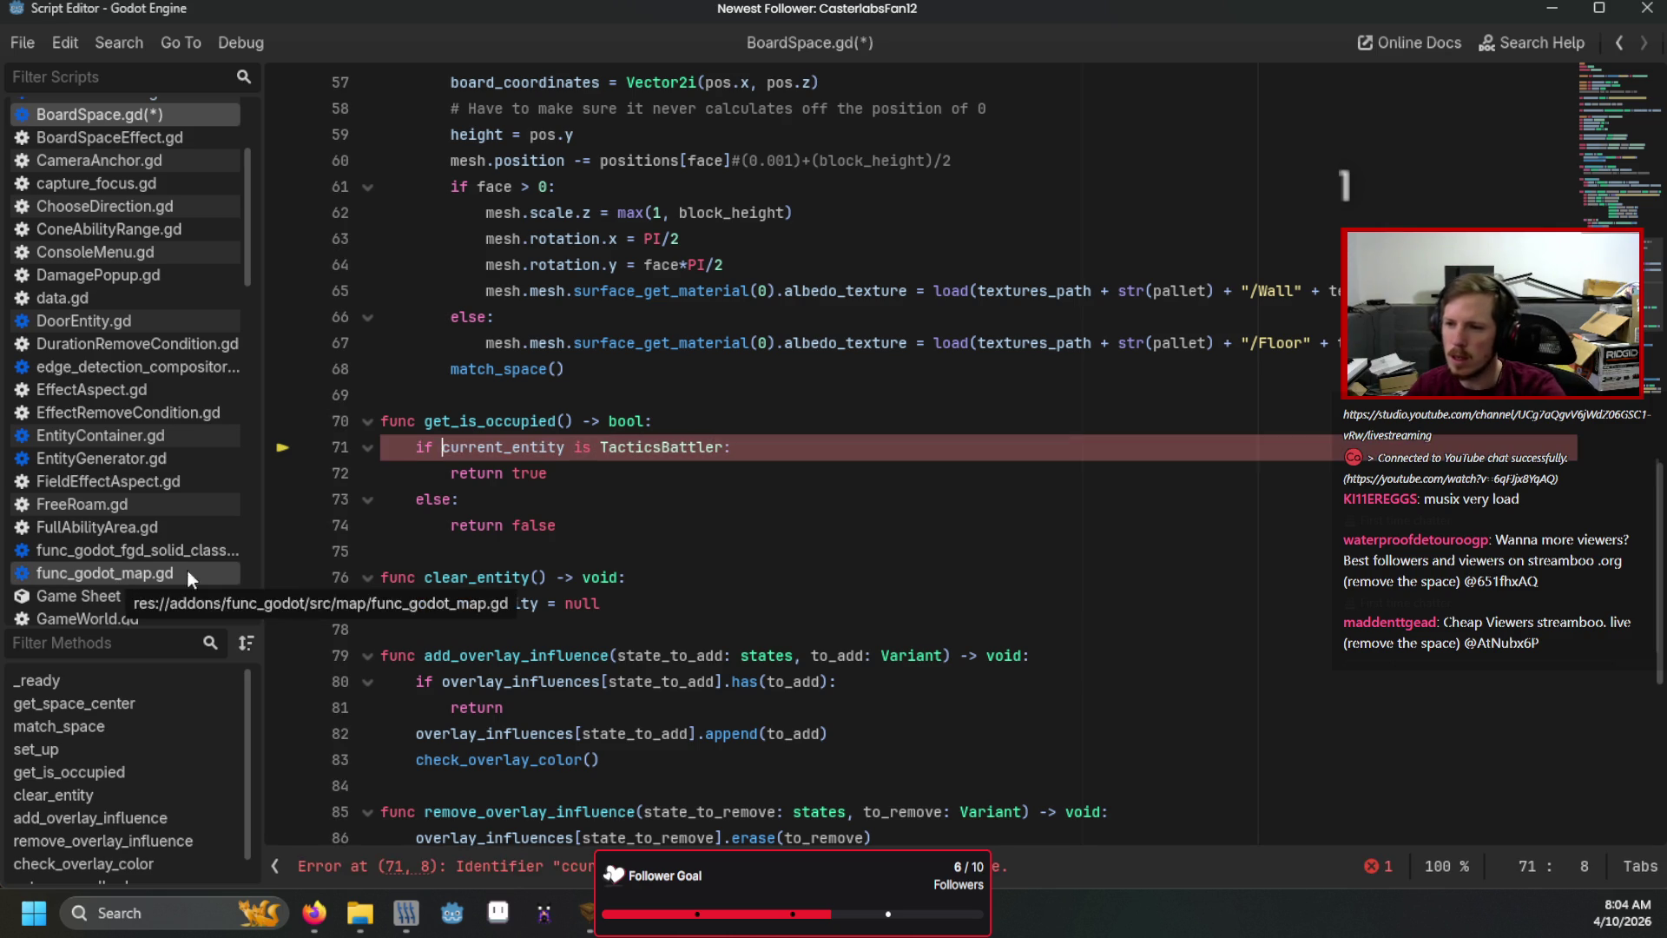
left_click(873, 414)
key("ctrl+s")
Open TeamPlacement.gd and scroll through its code to the spawn_entities function.
scroll(187, 502, "down", 10)
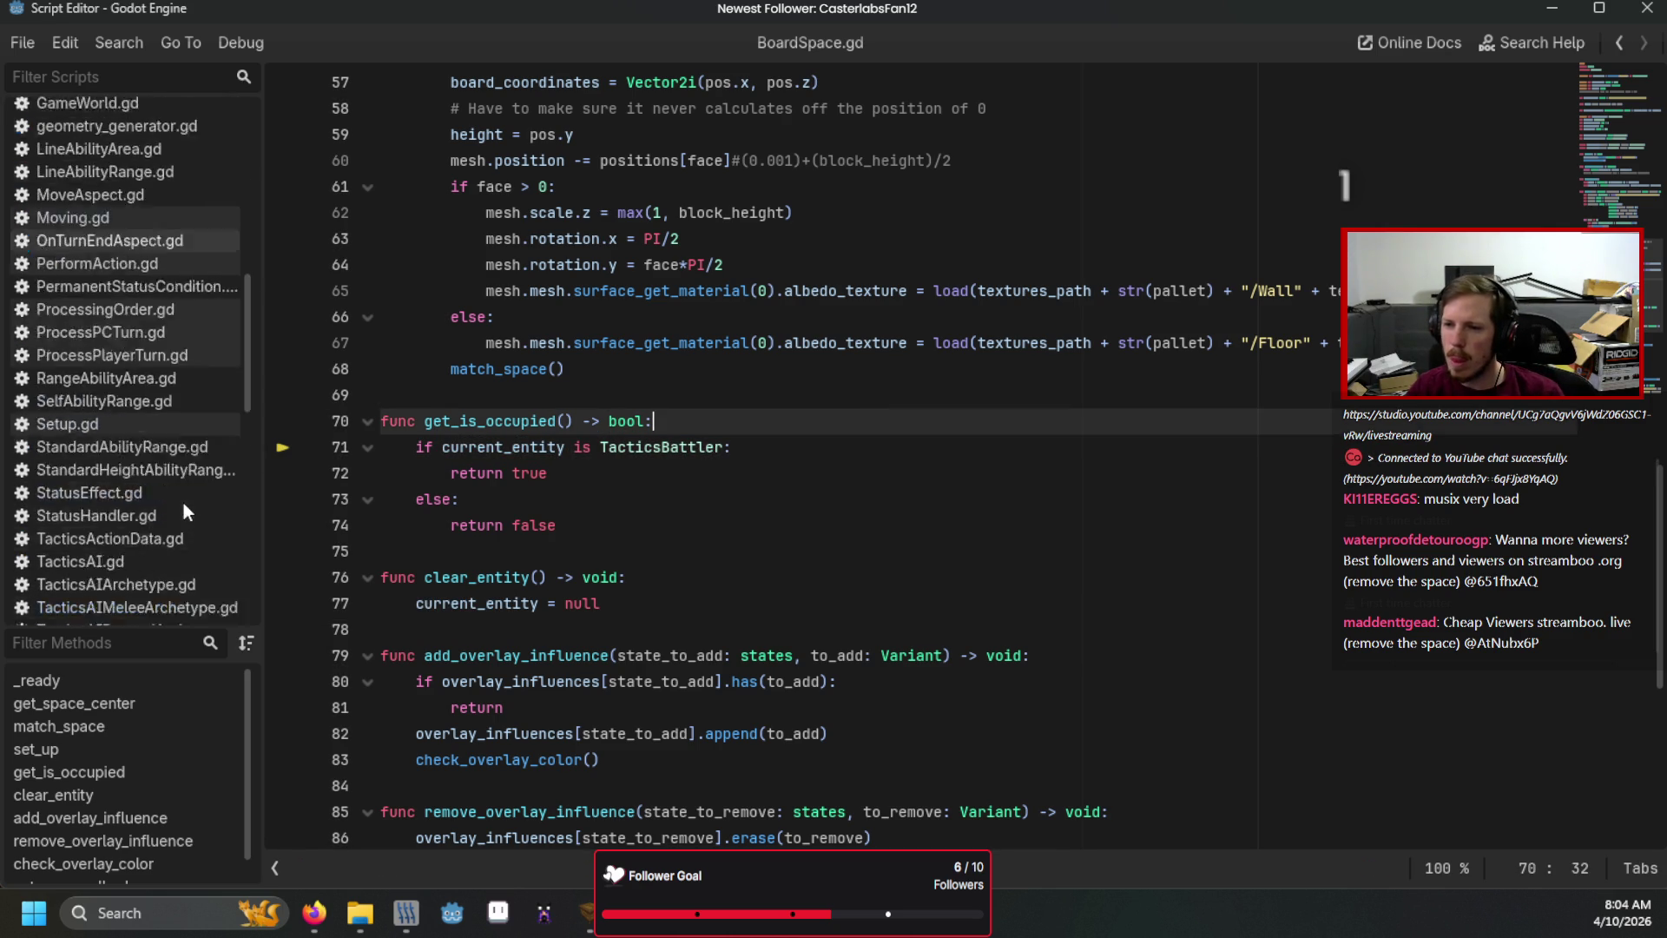
scroll(174, 495, "down", 5)
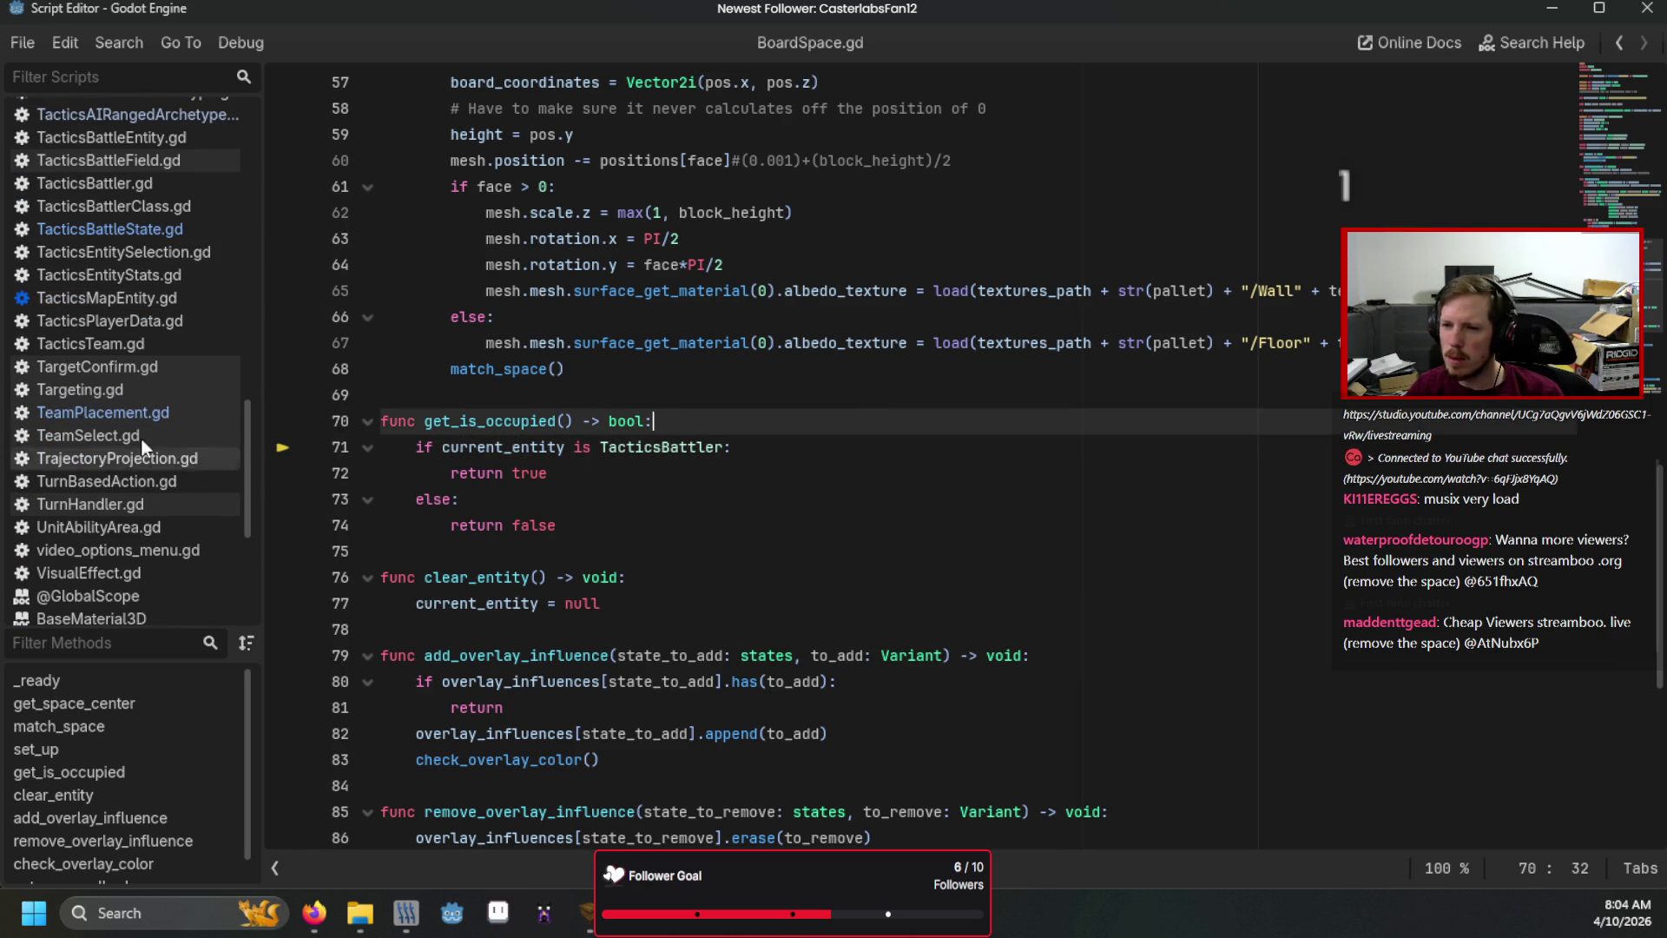
left_click(142, 420)
scroll(644, 489, "down", 11)
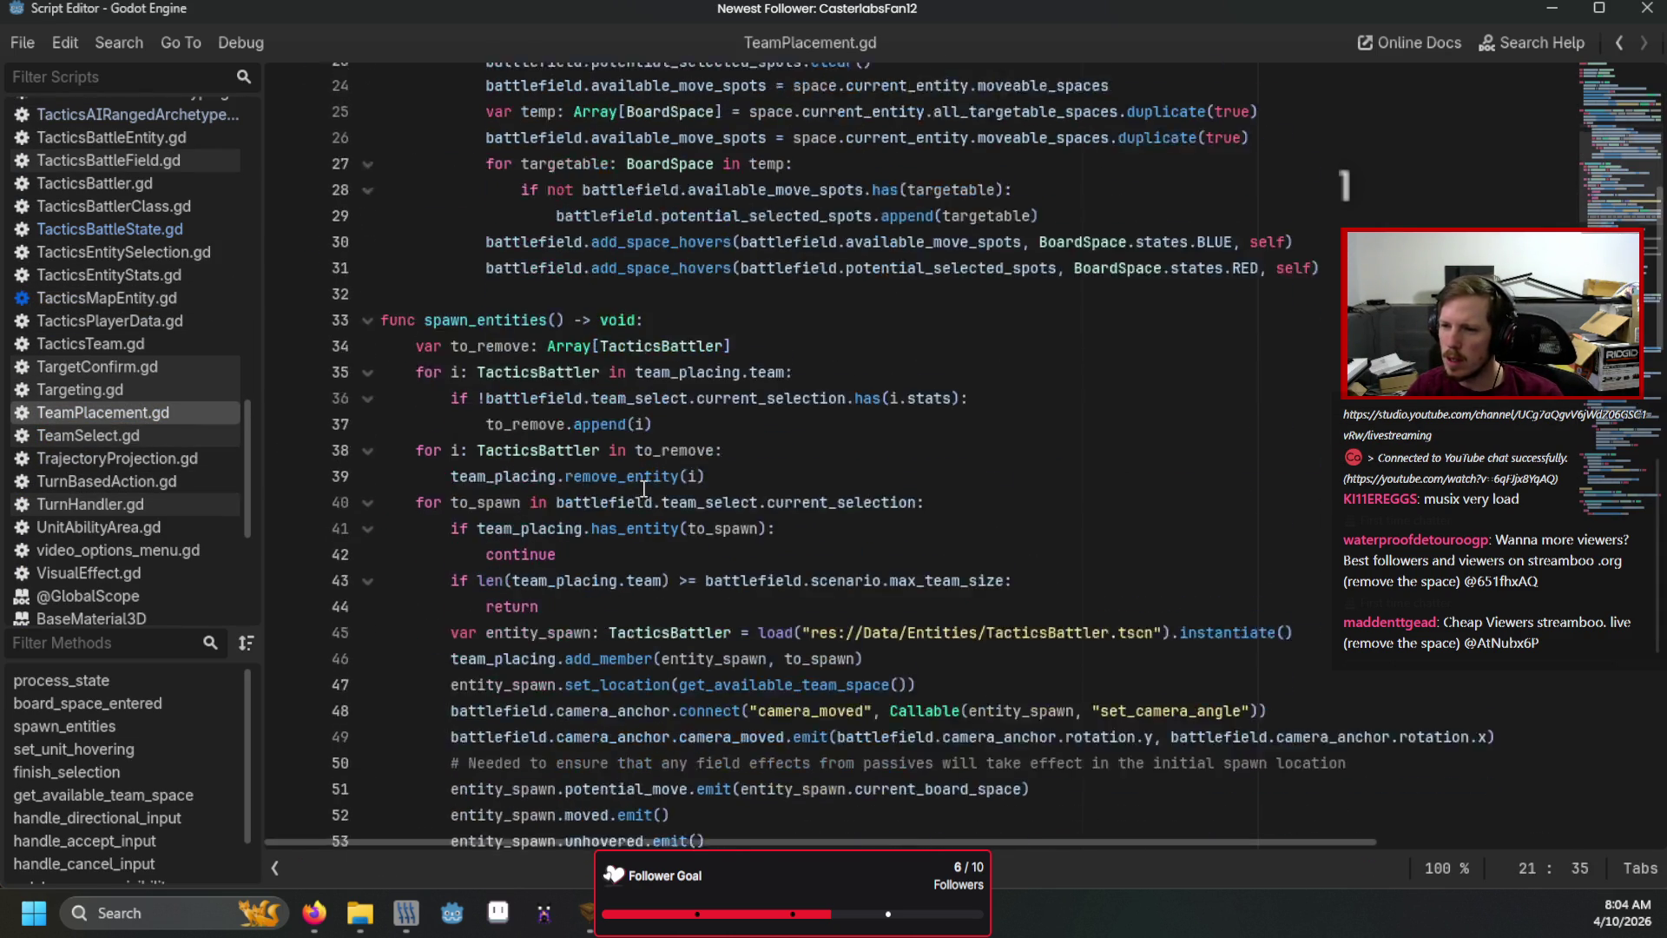
scroll(644, 489, "down", 5)
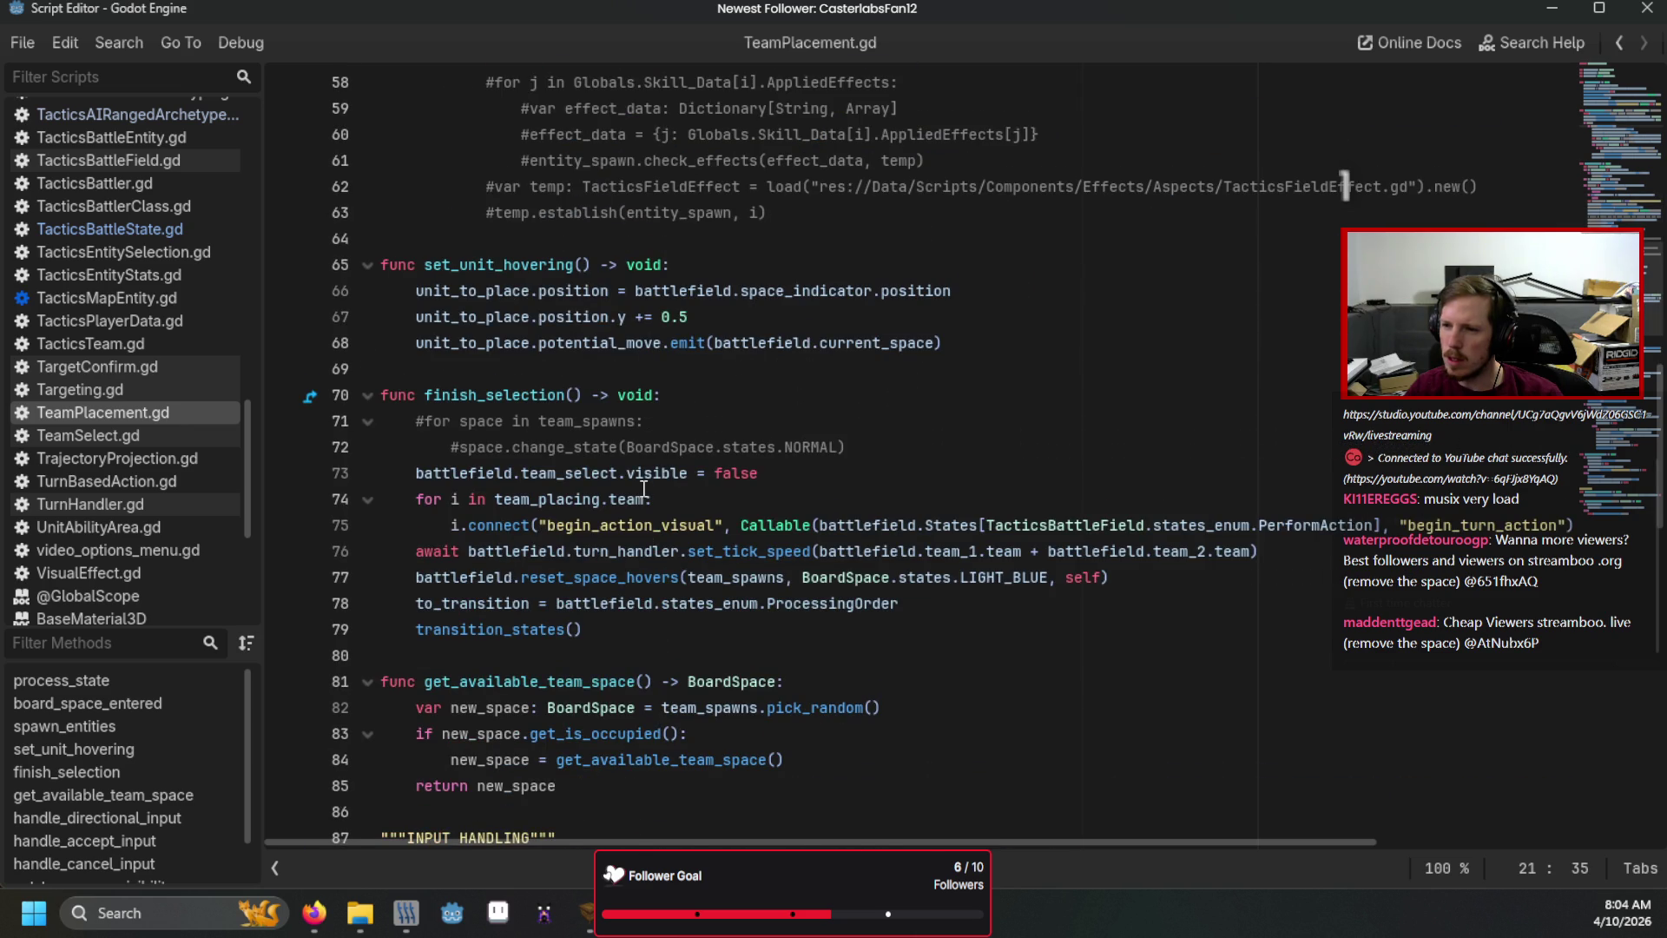
scroll(643, 489, "down", 7)
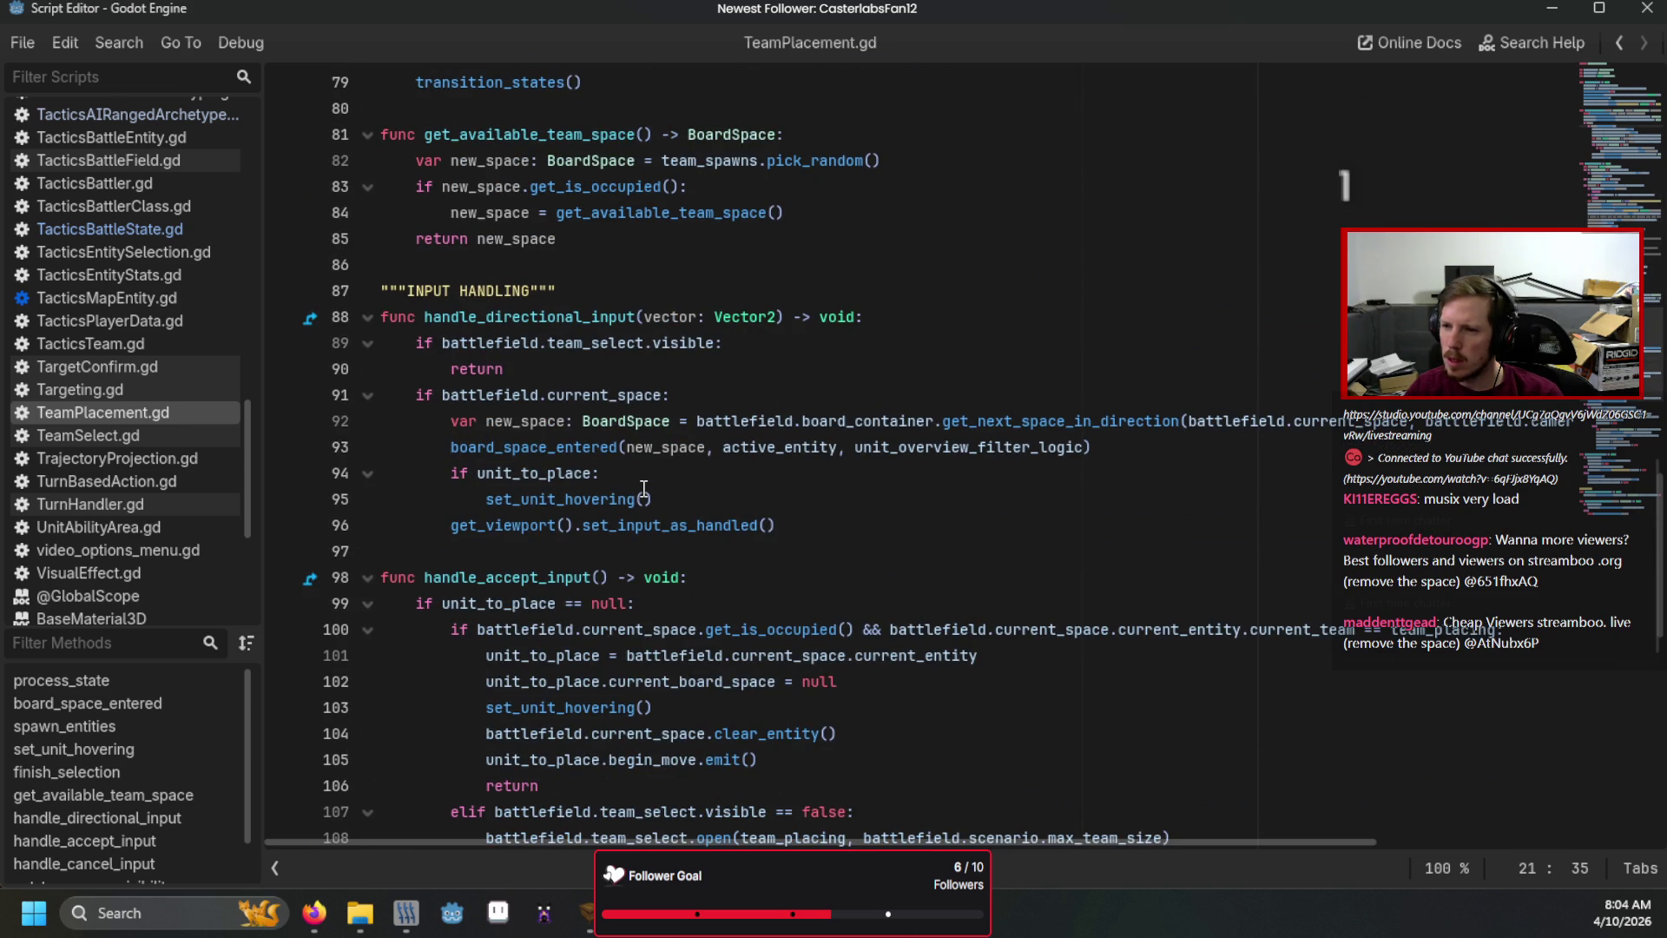
scroll(643, 489, "down", 5)
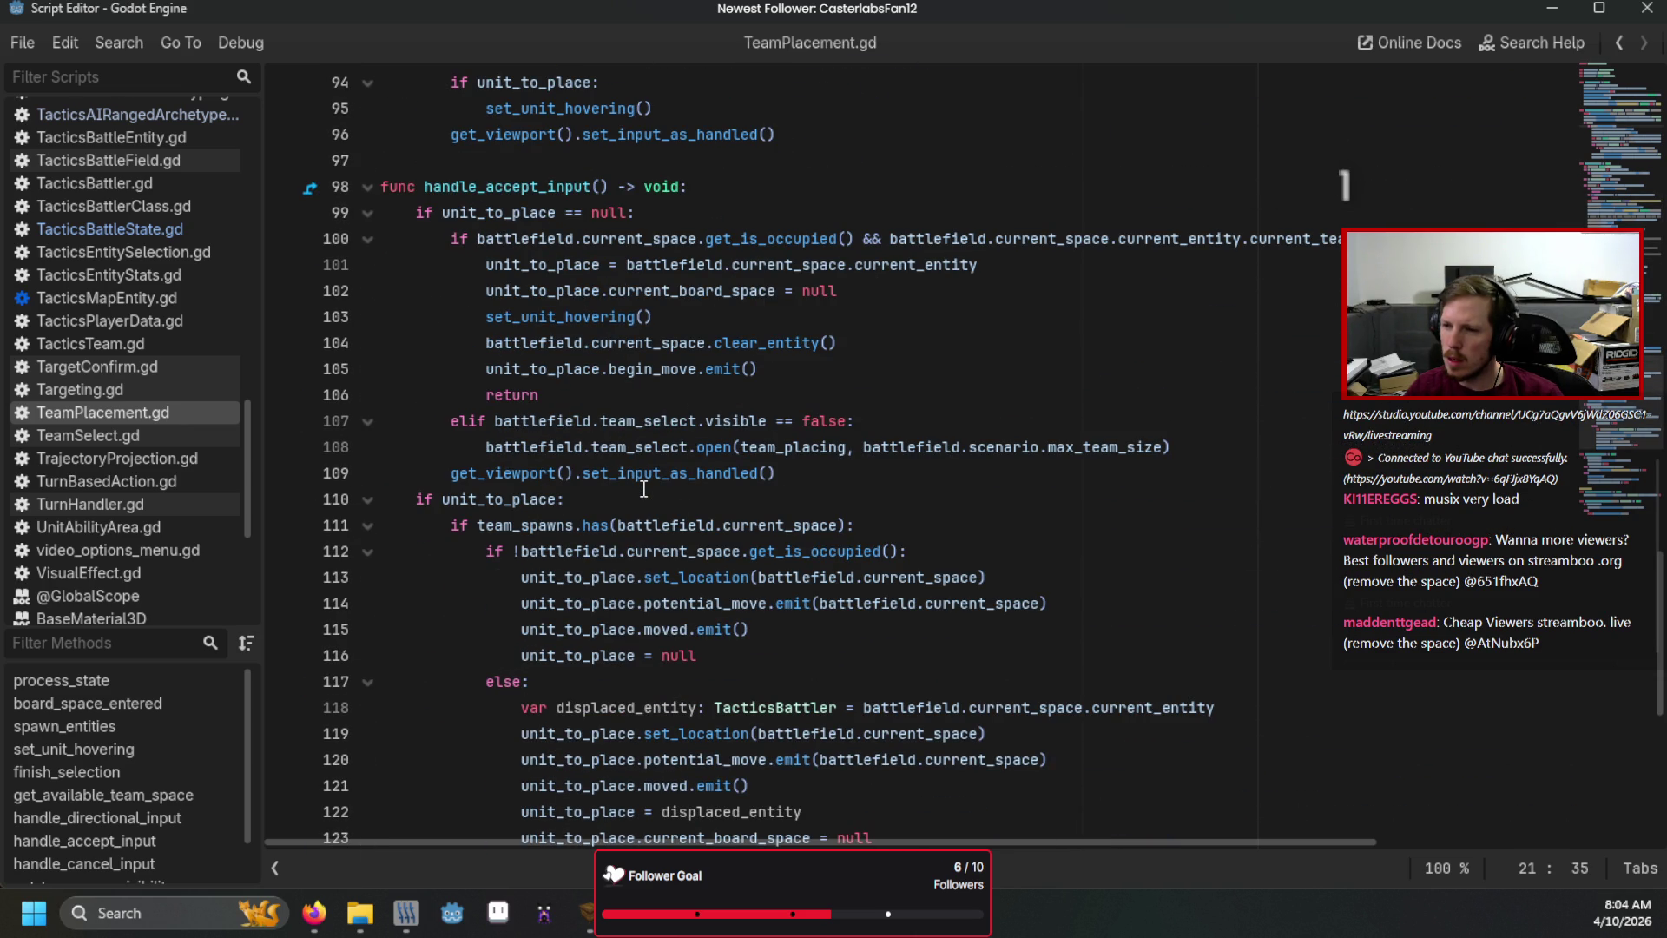
scroll(644, 489, "up", 6)
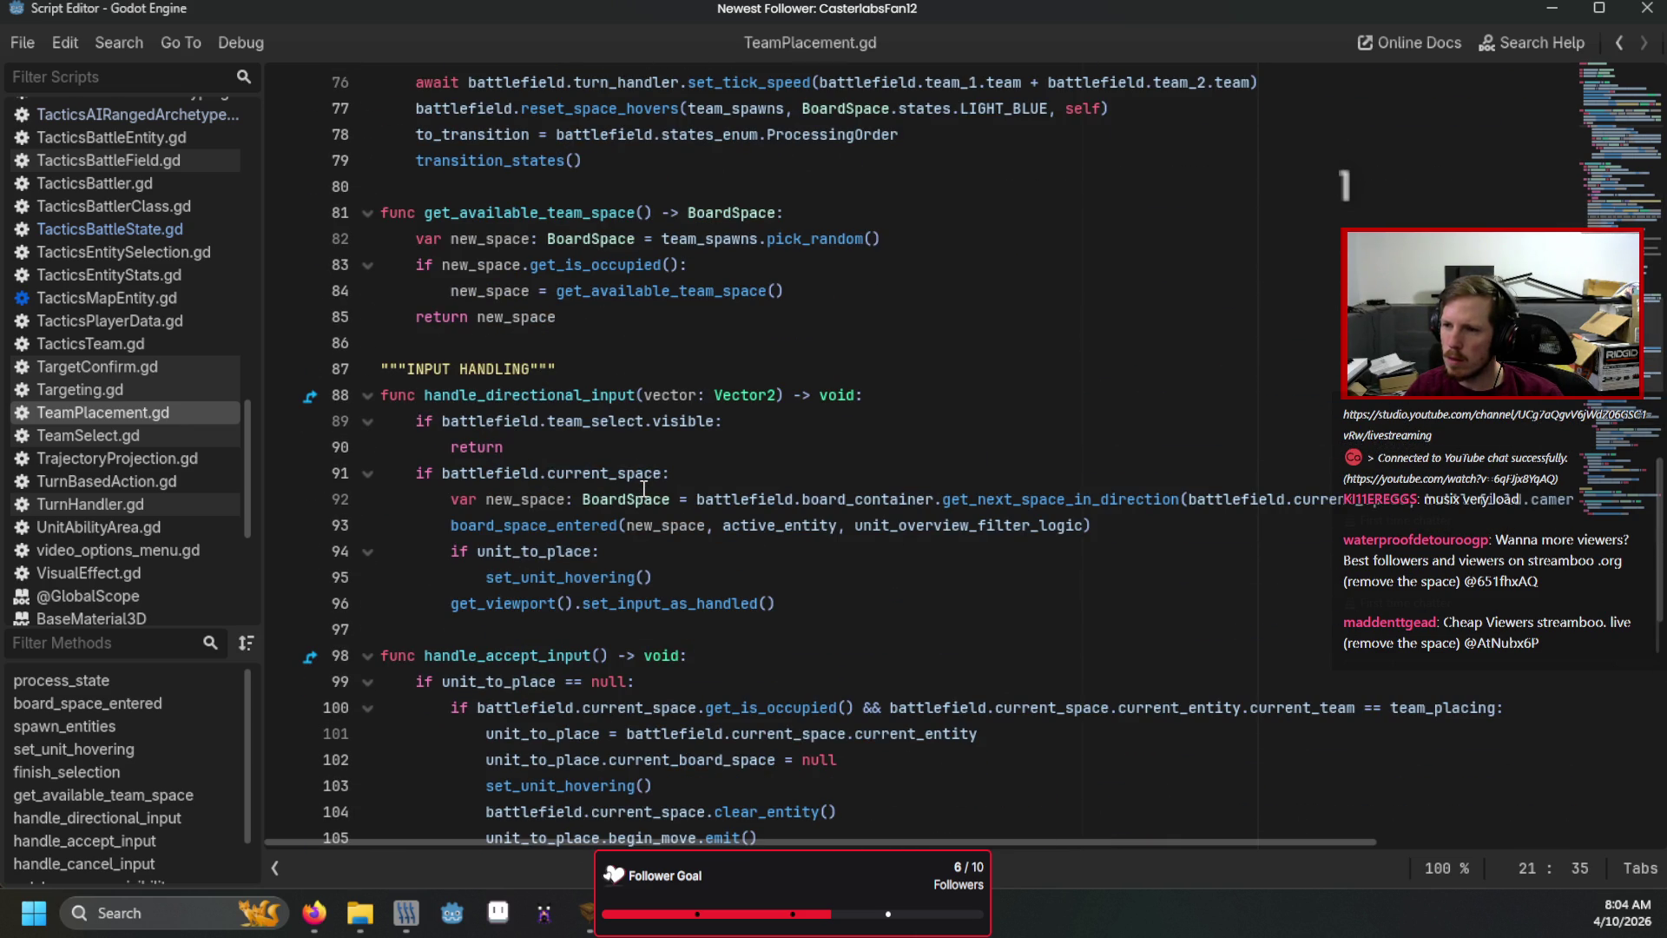
scroll(644, 489, "up", 16)
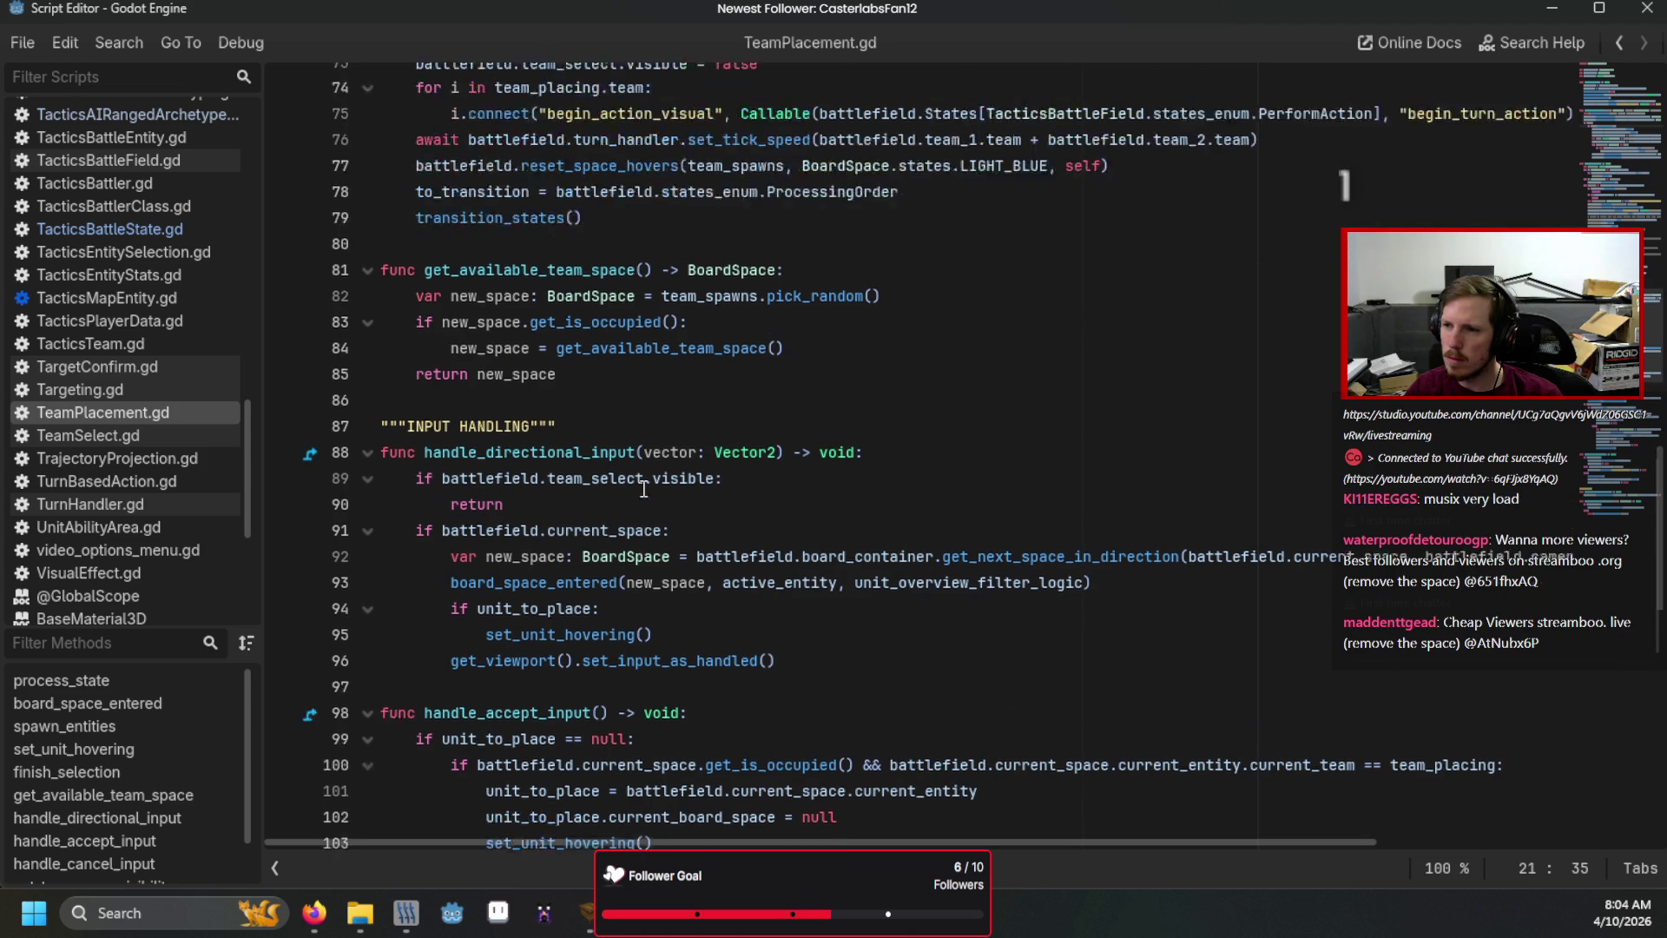
scroll(644, 489, "up", 1)
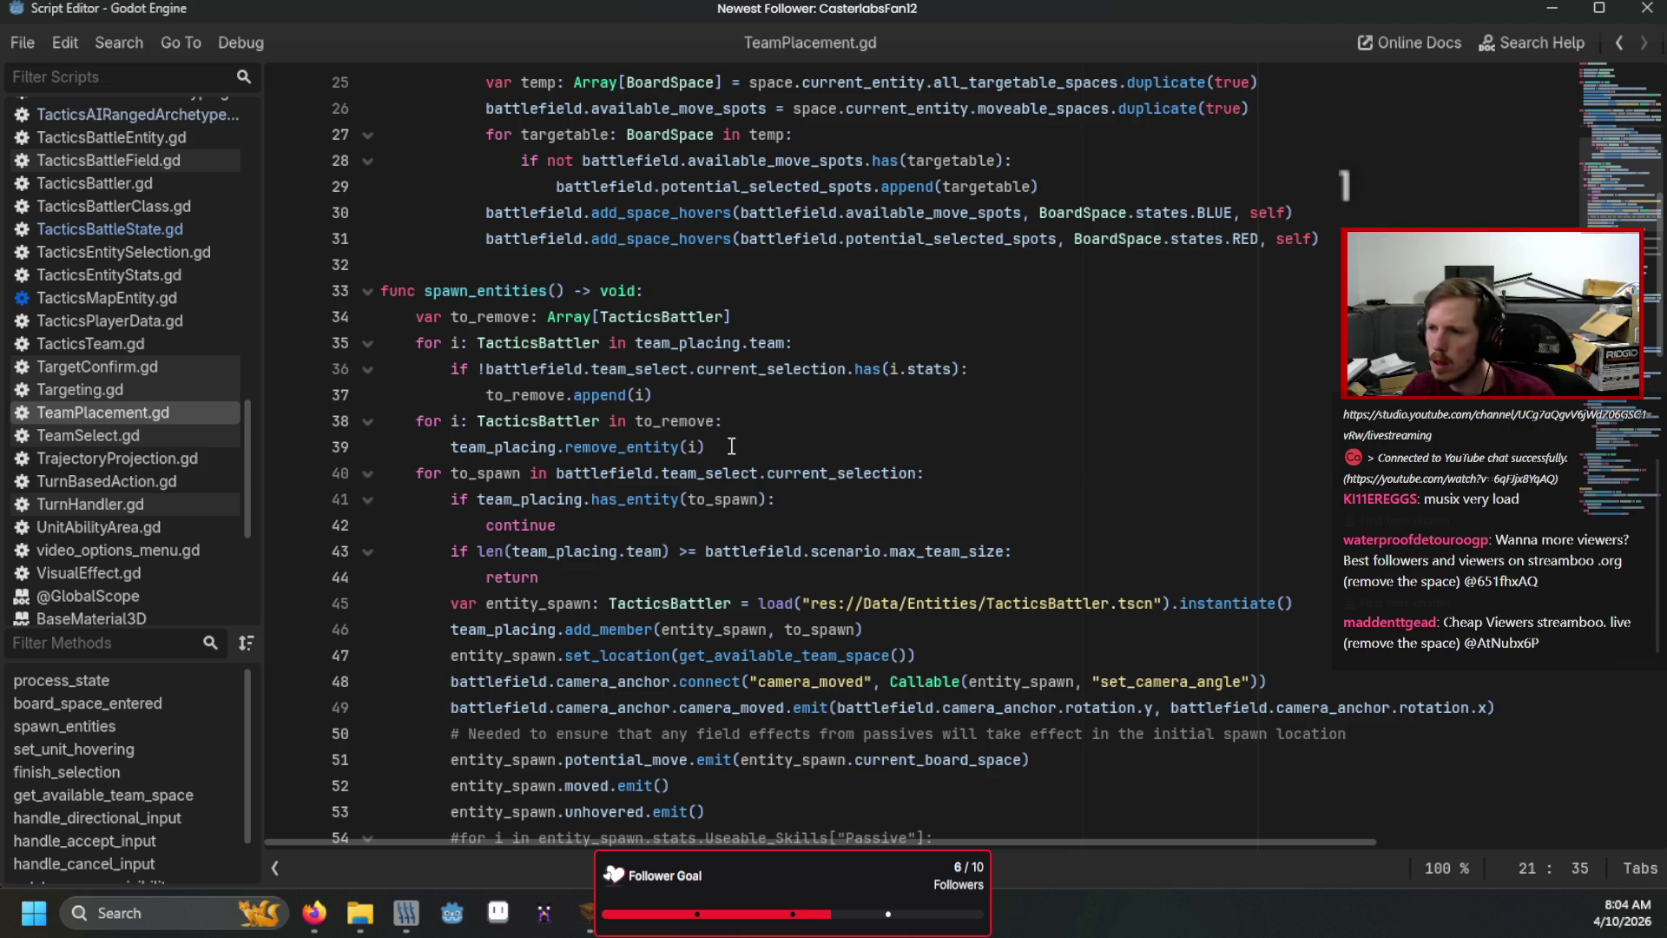
Insert 'i.current_board_space.clear_entity()' atop the to_remove loop, then save and run with F5.
left_click(745, 417)
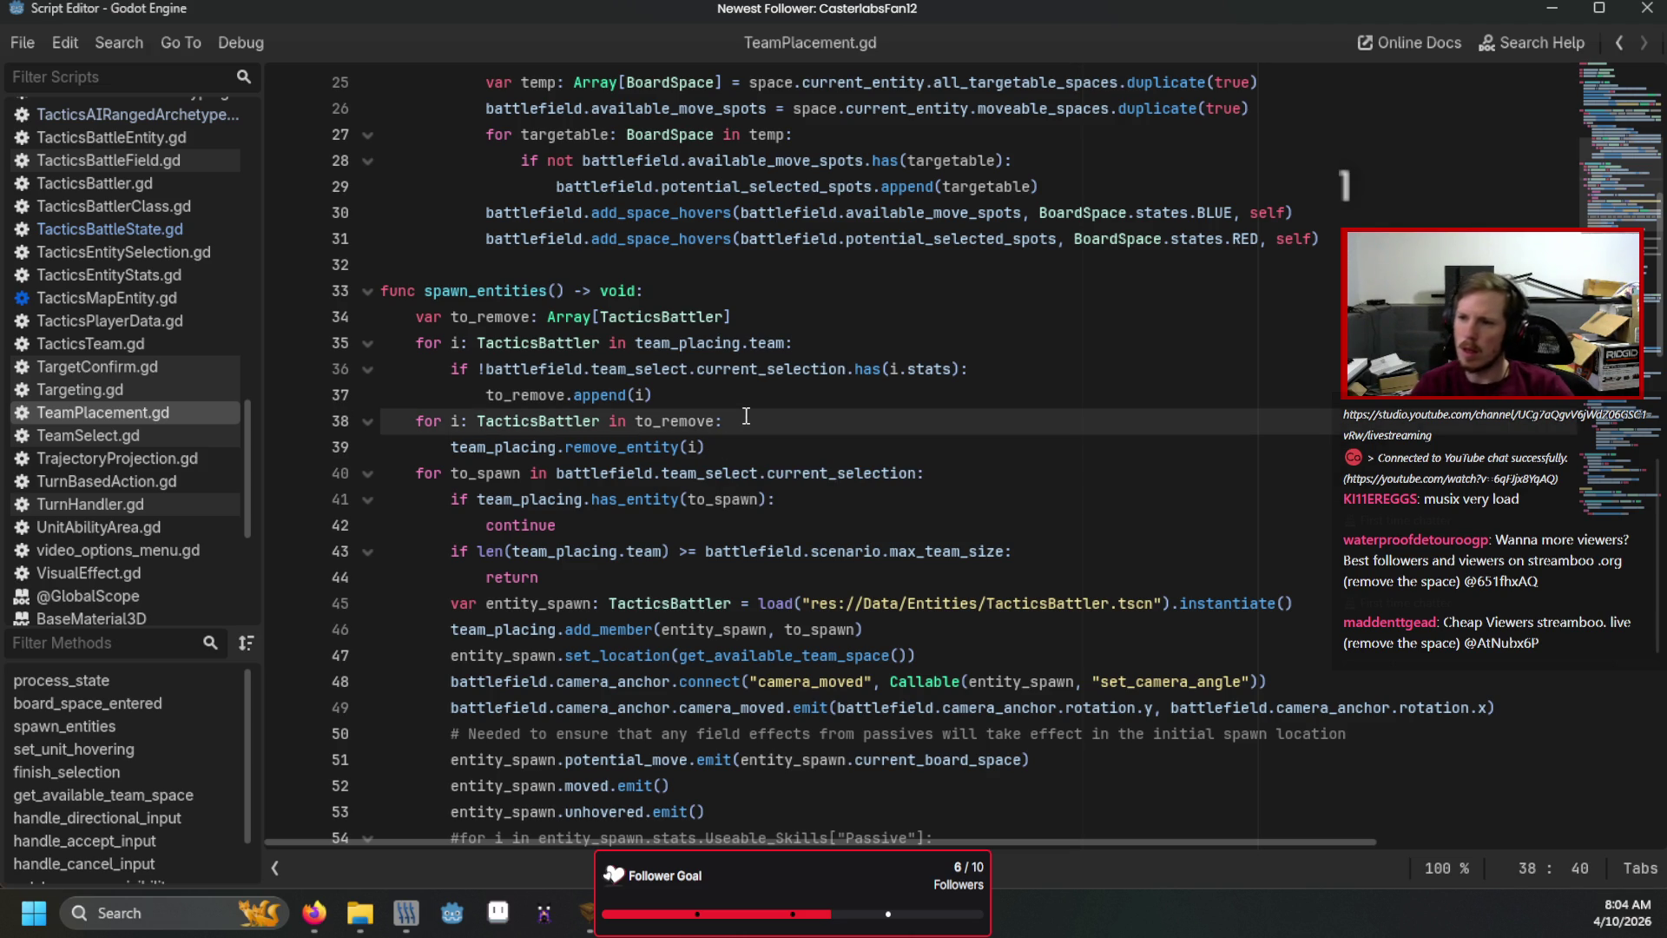
key("Return")
type("to_remove")
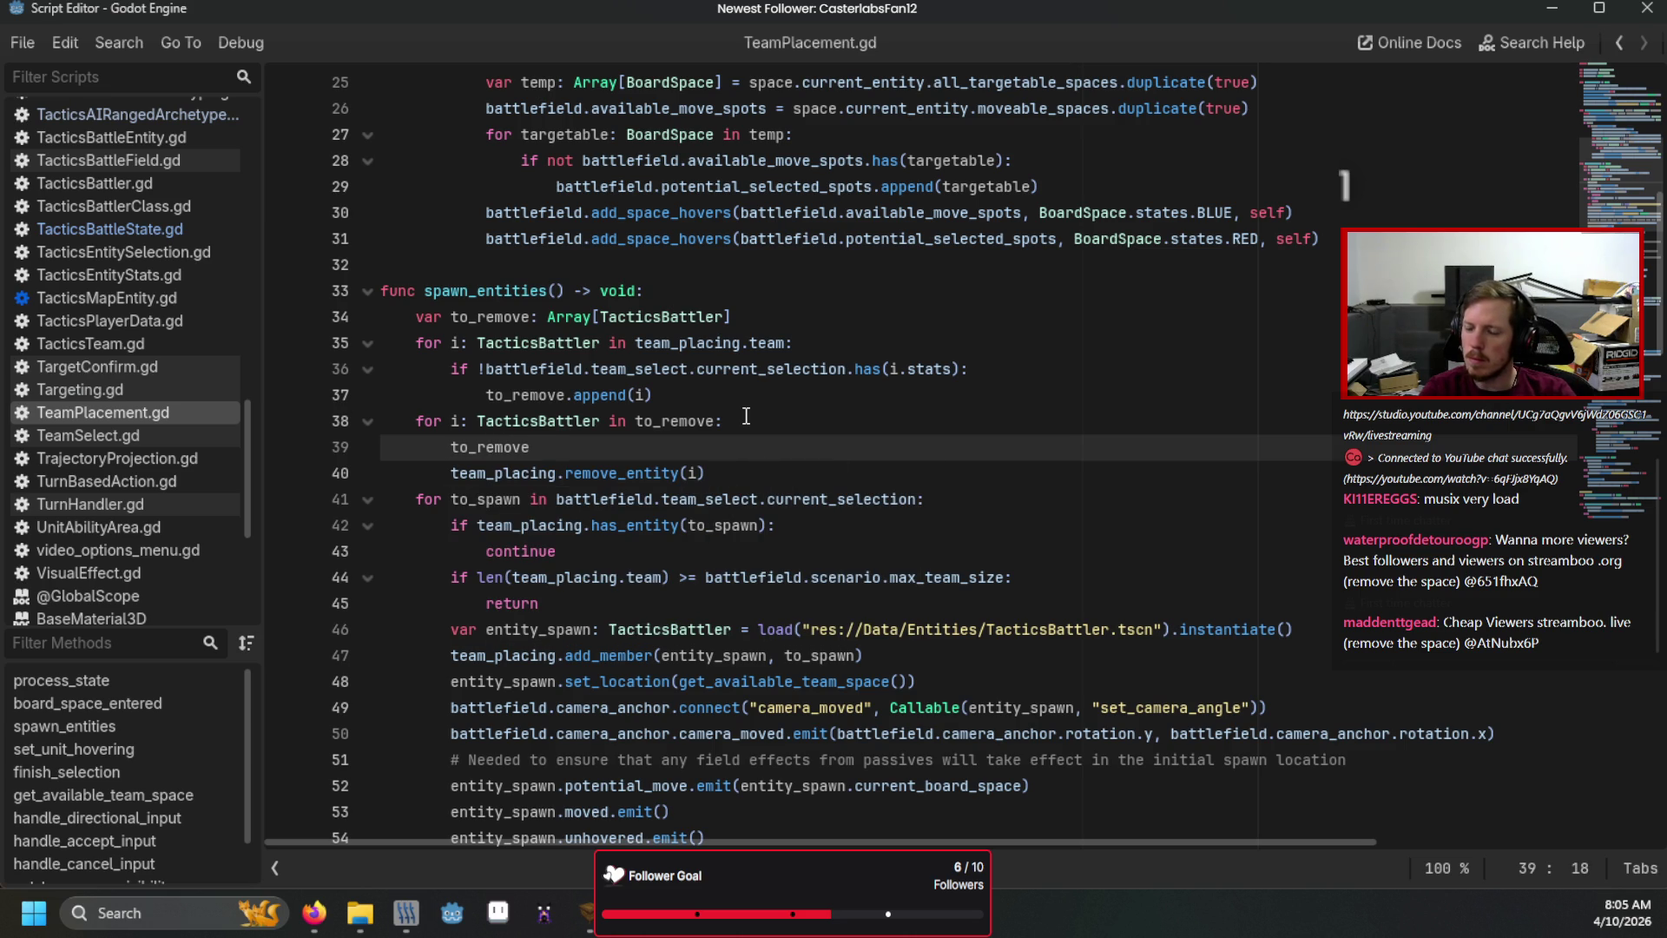
type(".current_board_space.clear_entity")
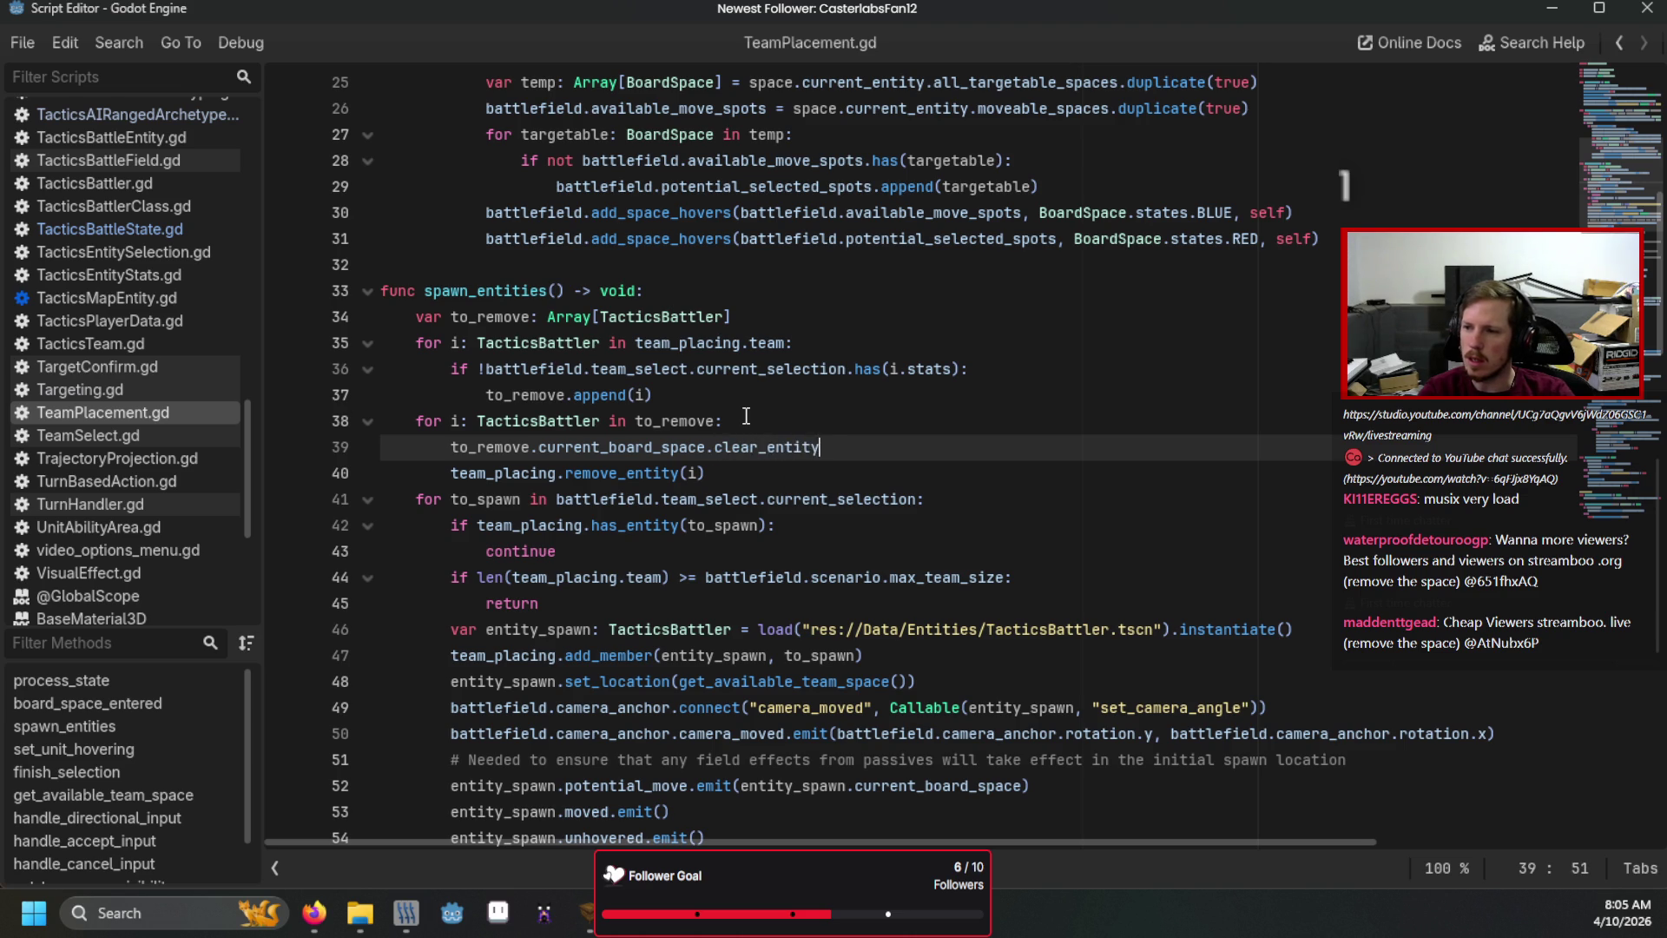
type("(")
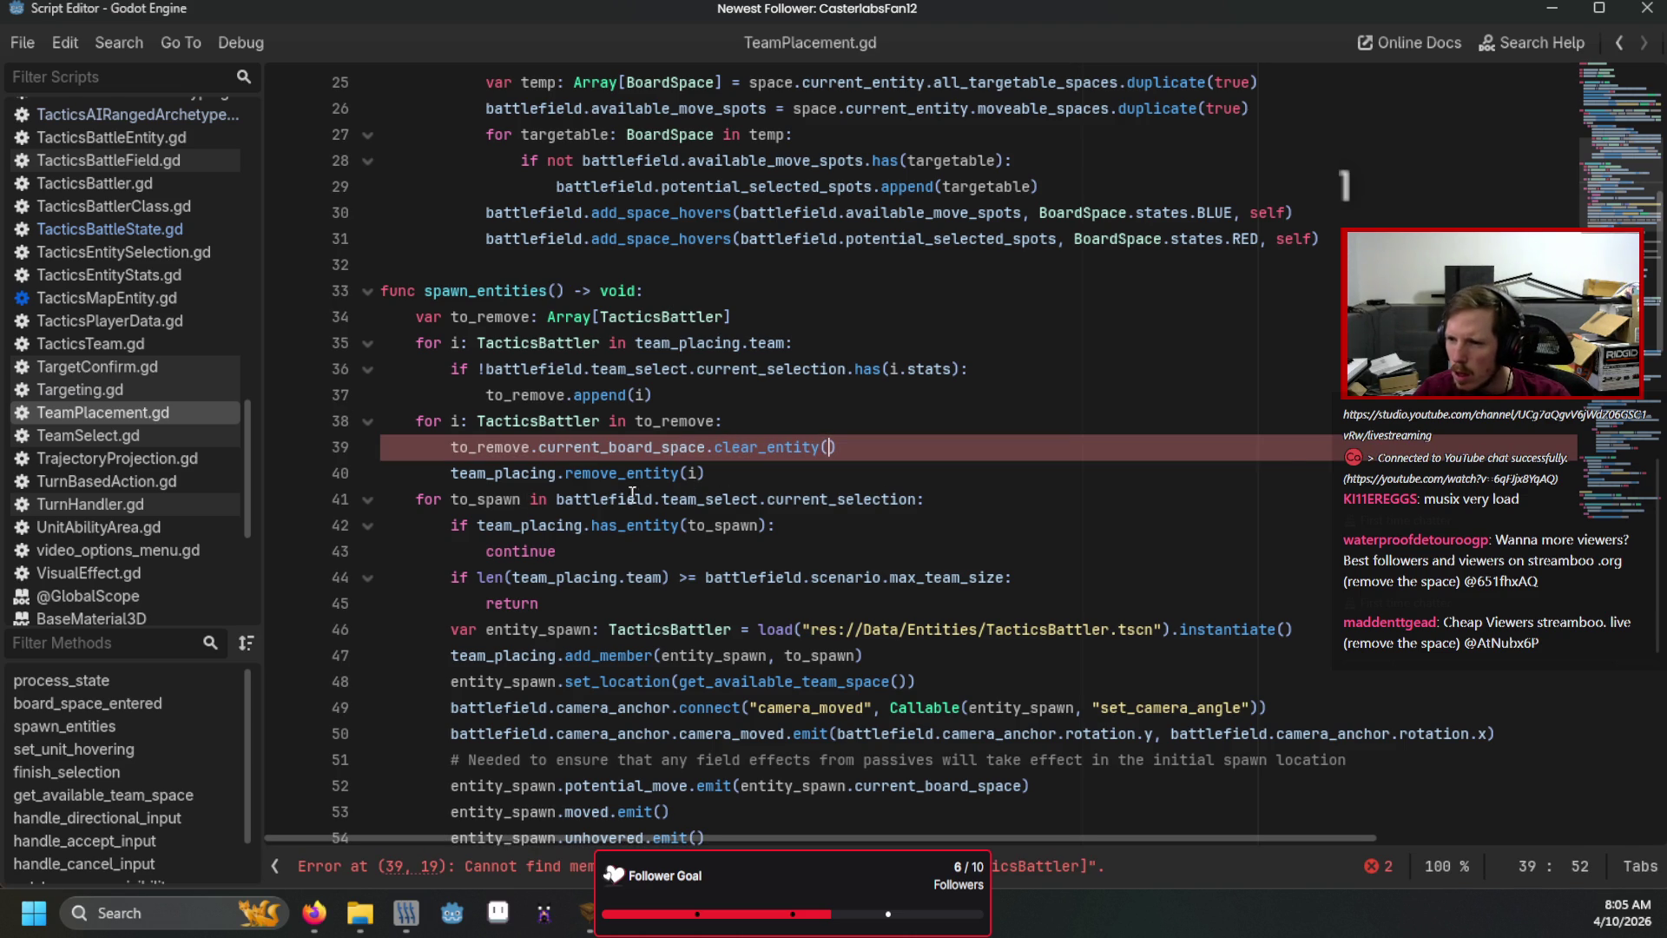
double_click(523, 446)
type("i")
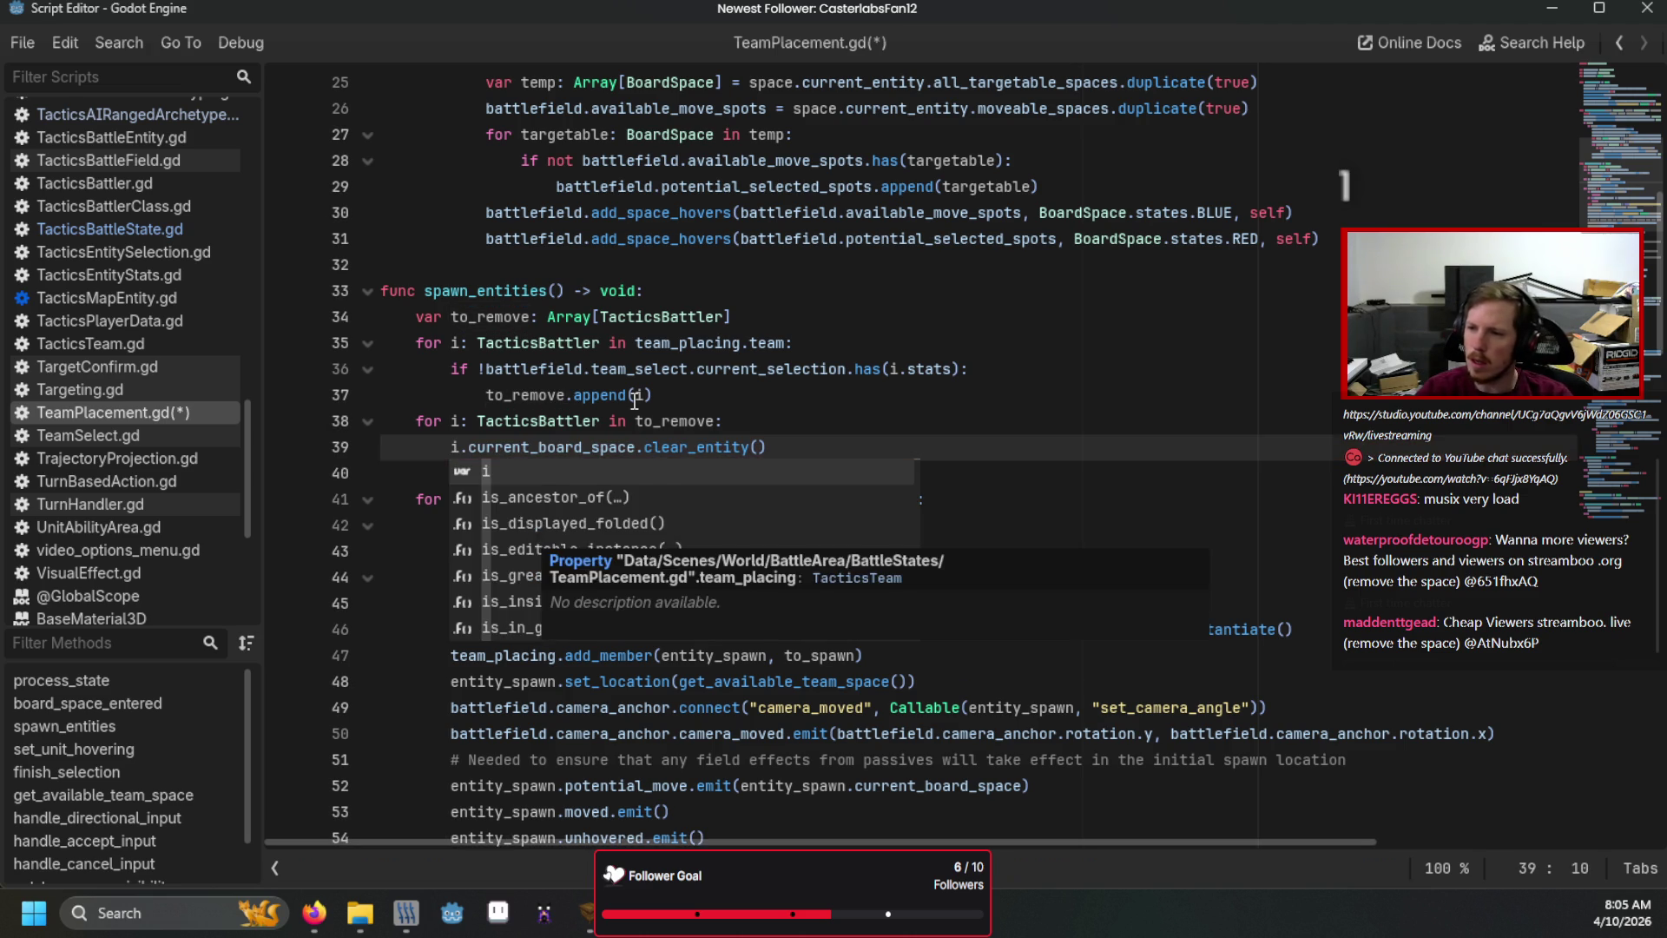
key("F5")
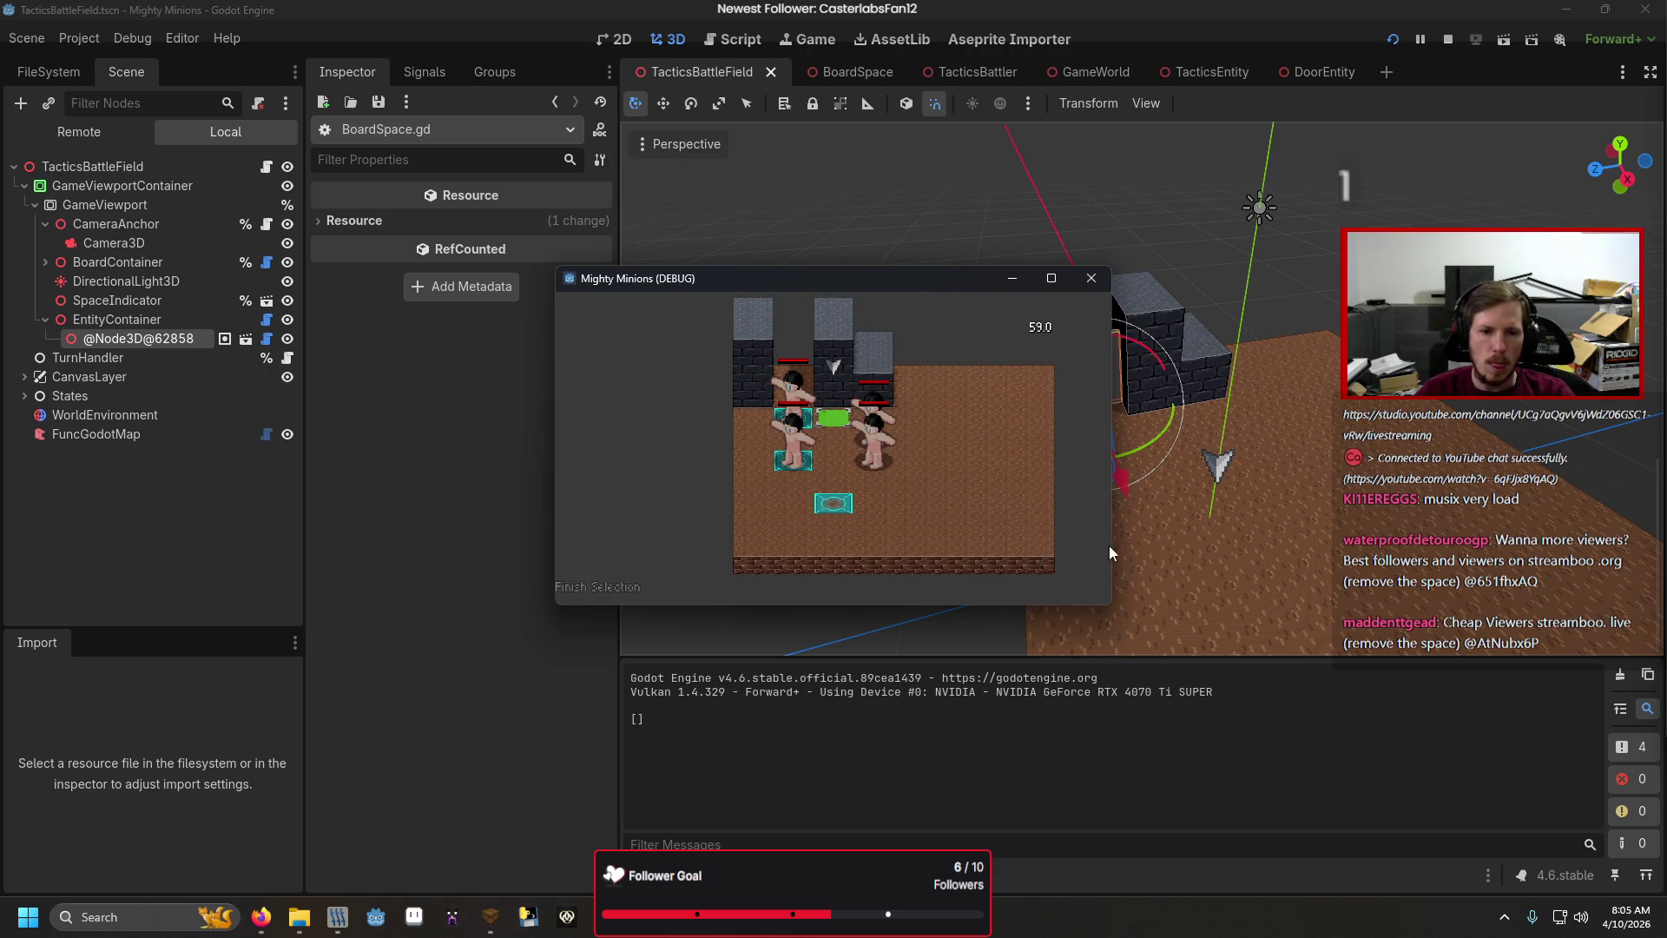
Finish Selection in the debug game, preview and cancel the soldier's Move range, then stop the game.
left_click(630, 587)
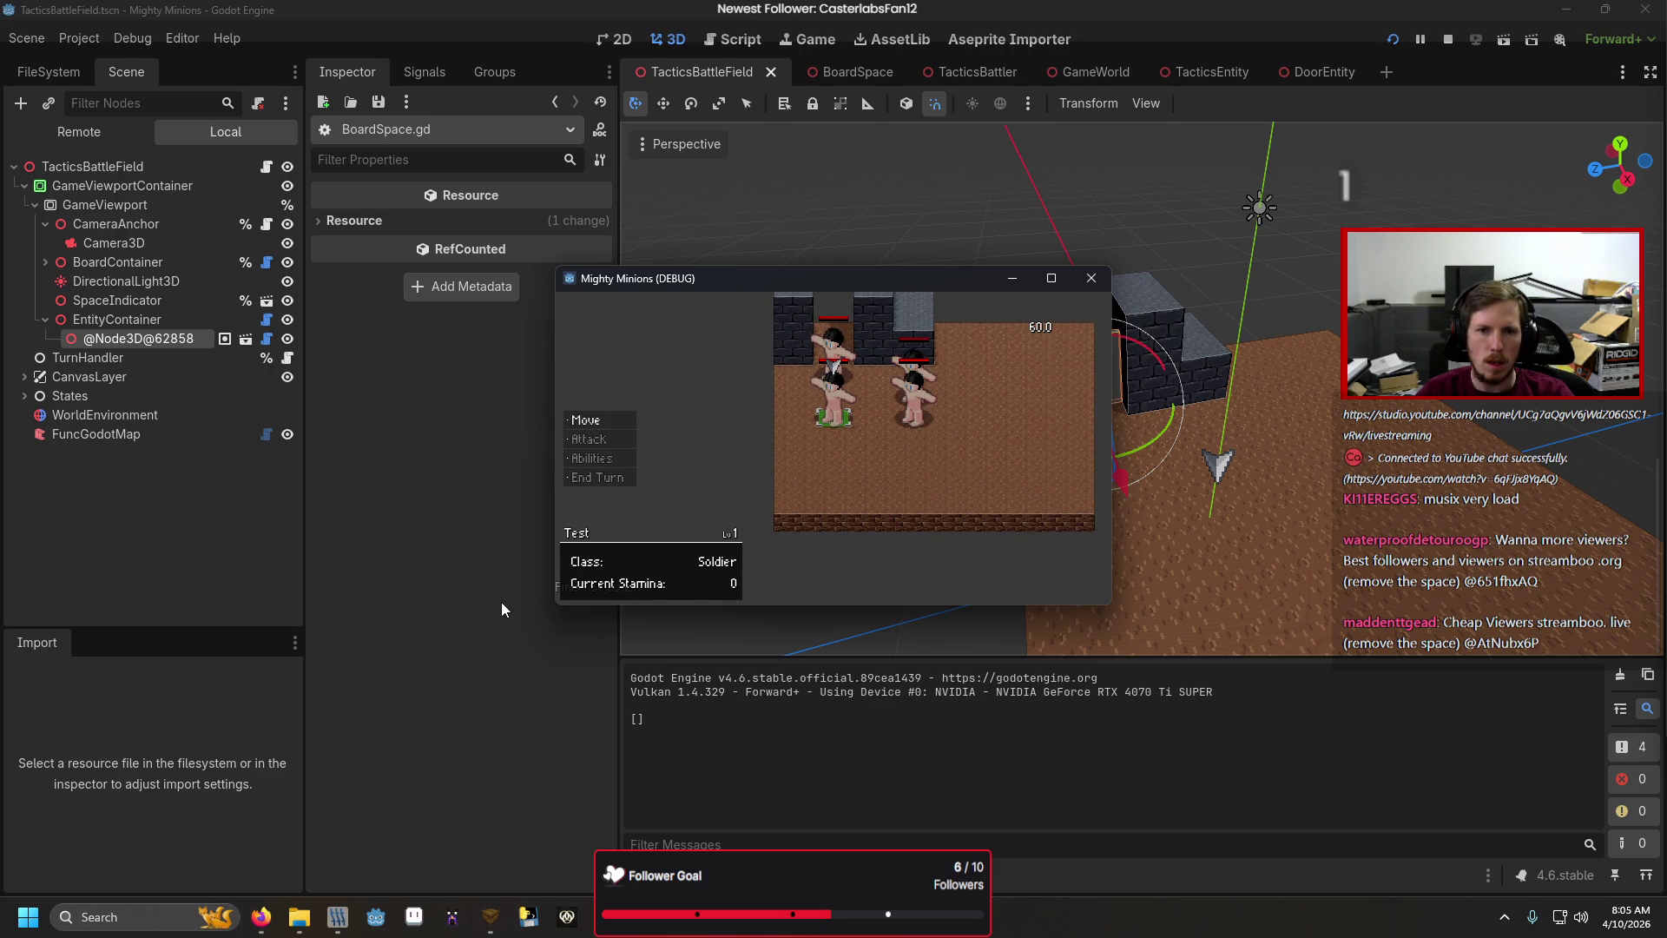
key("Return")
key("Escape")
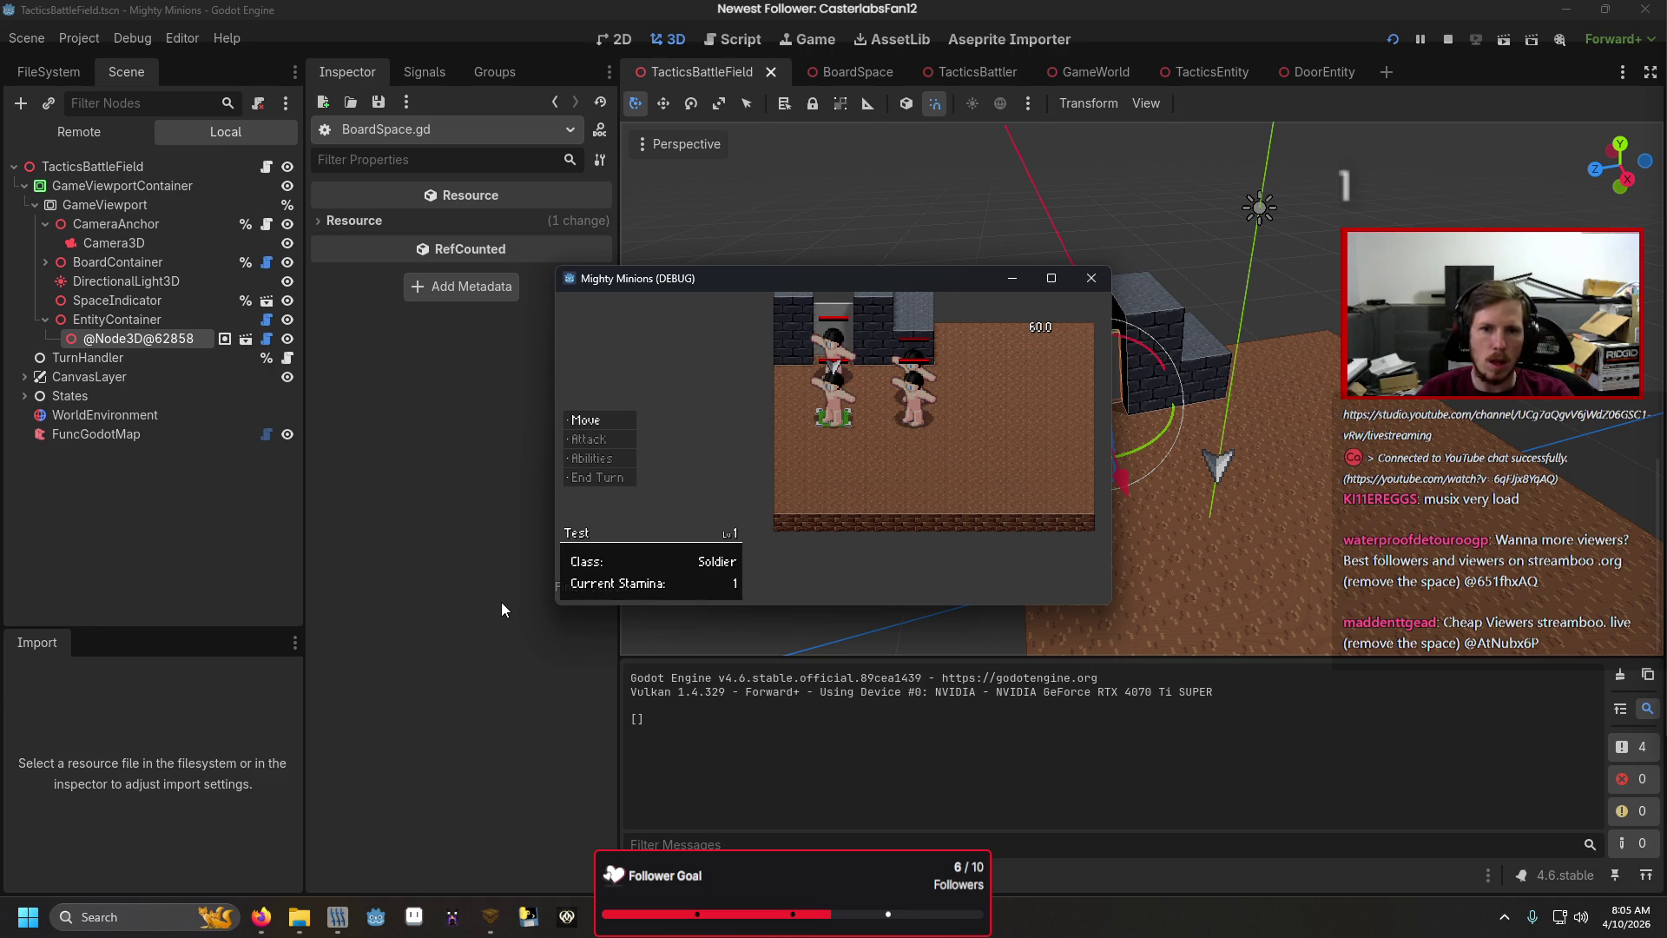
left_click(1101, 284)
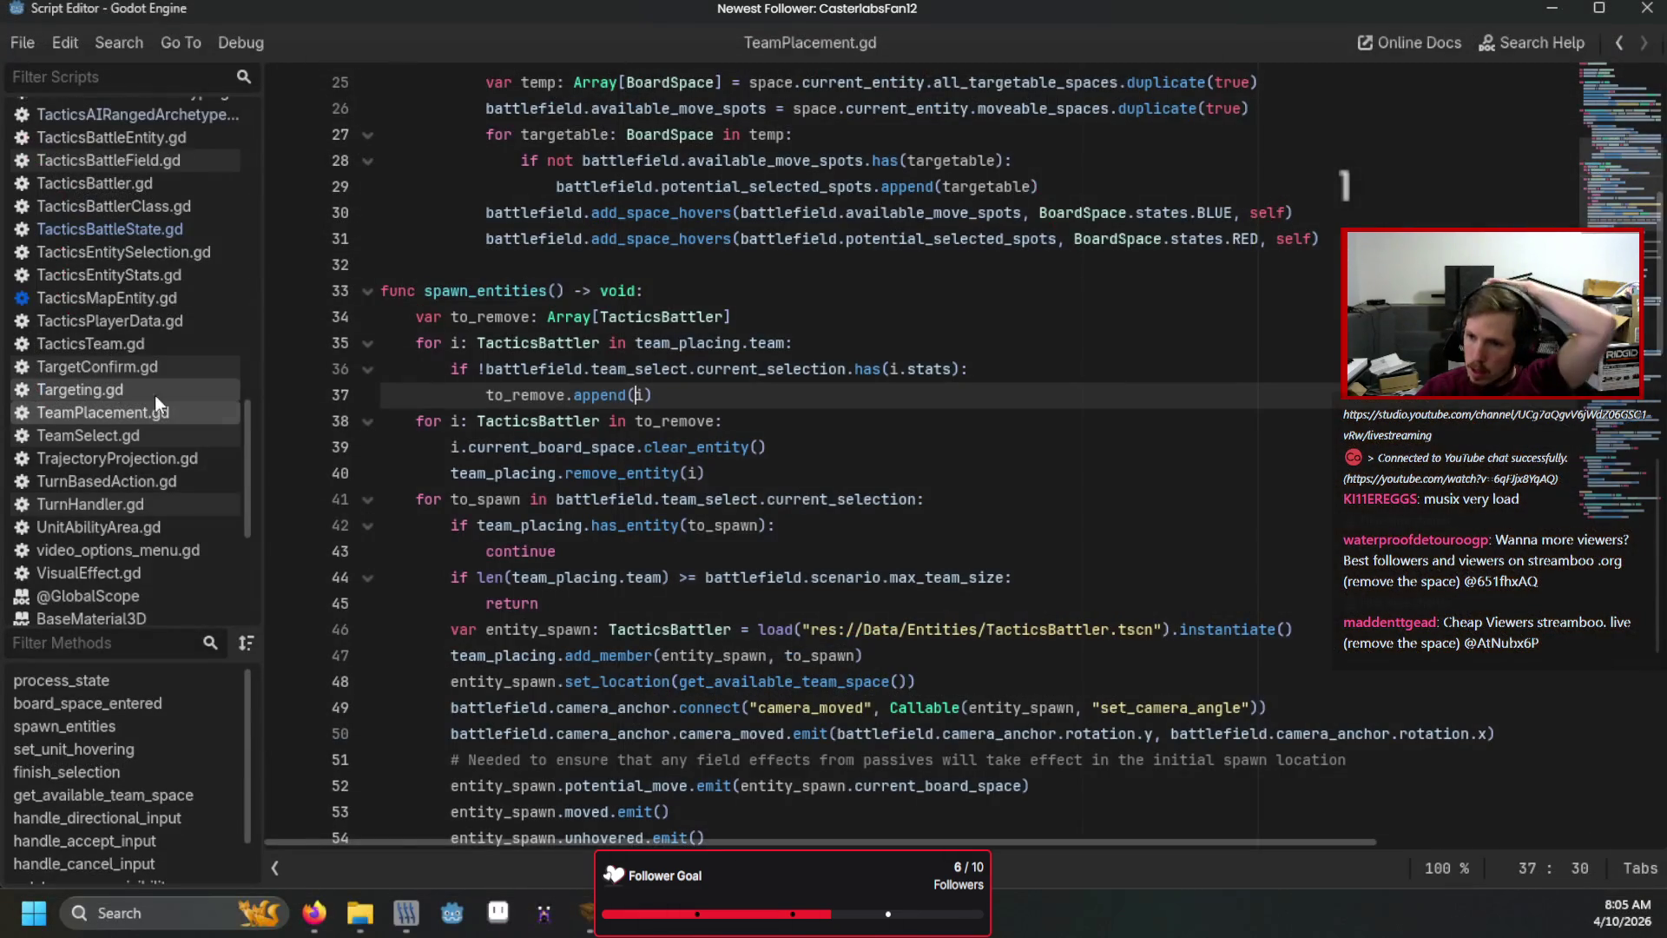
Open Moving.gd from the script list and place the caret on handle_accept_input at line 63.
scroll(152, 394, "down", 3)
scroll(153, 395, "up", 5)
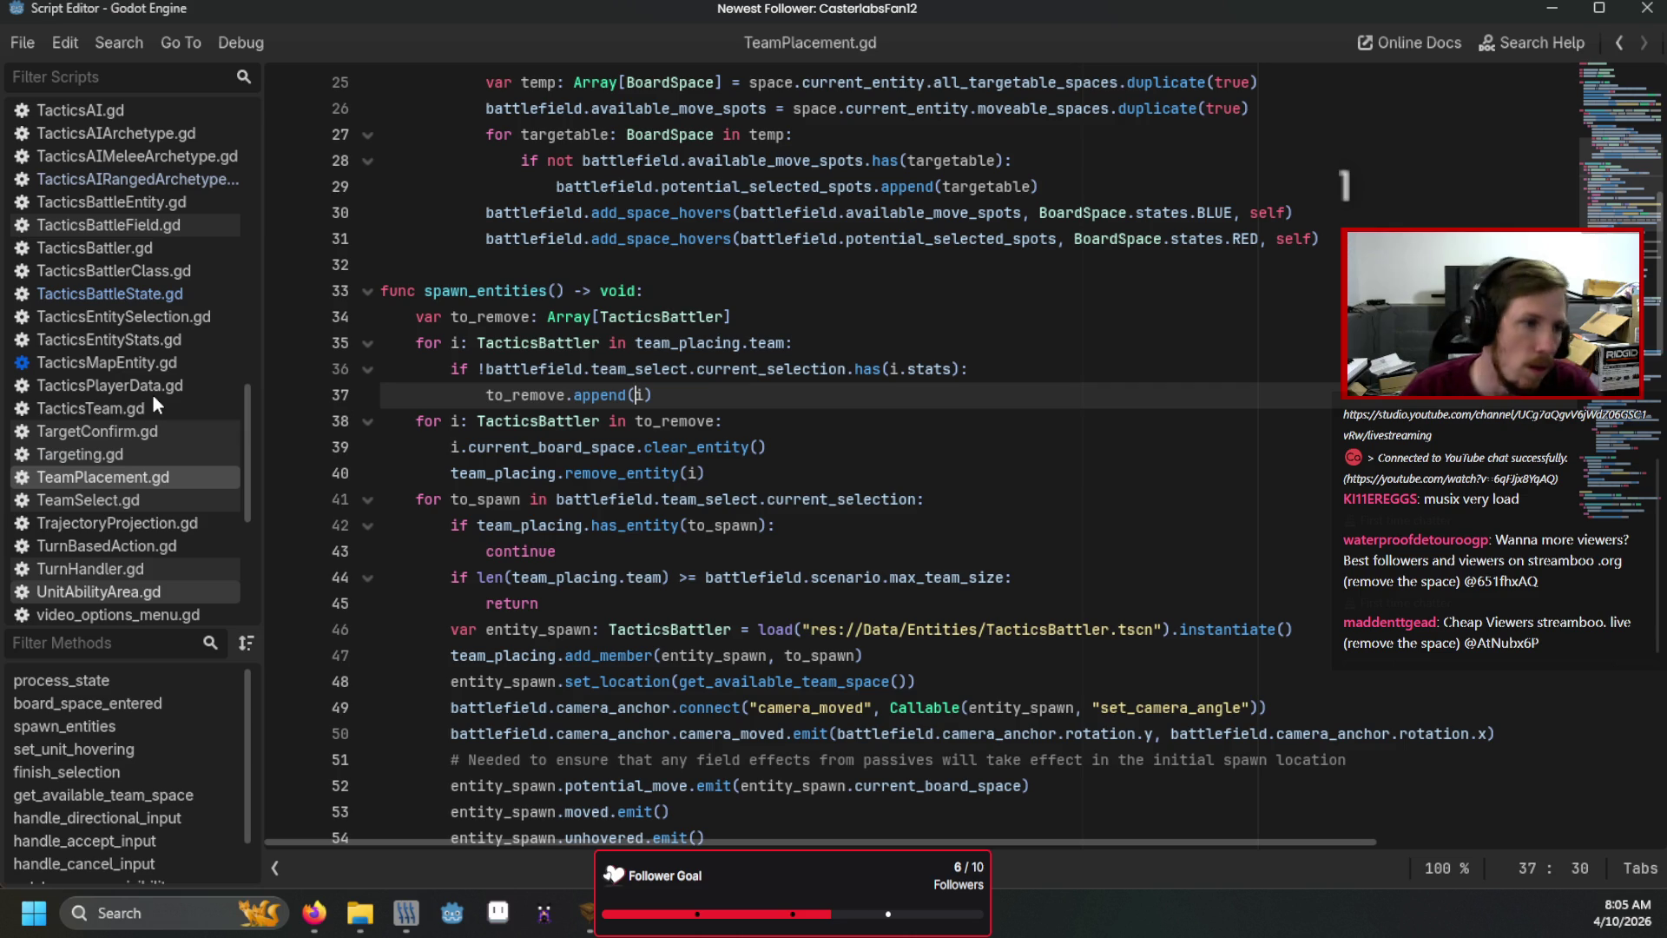
scroll(107, 405, "up", 3)
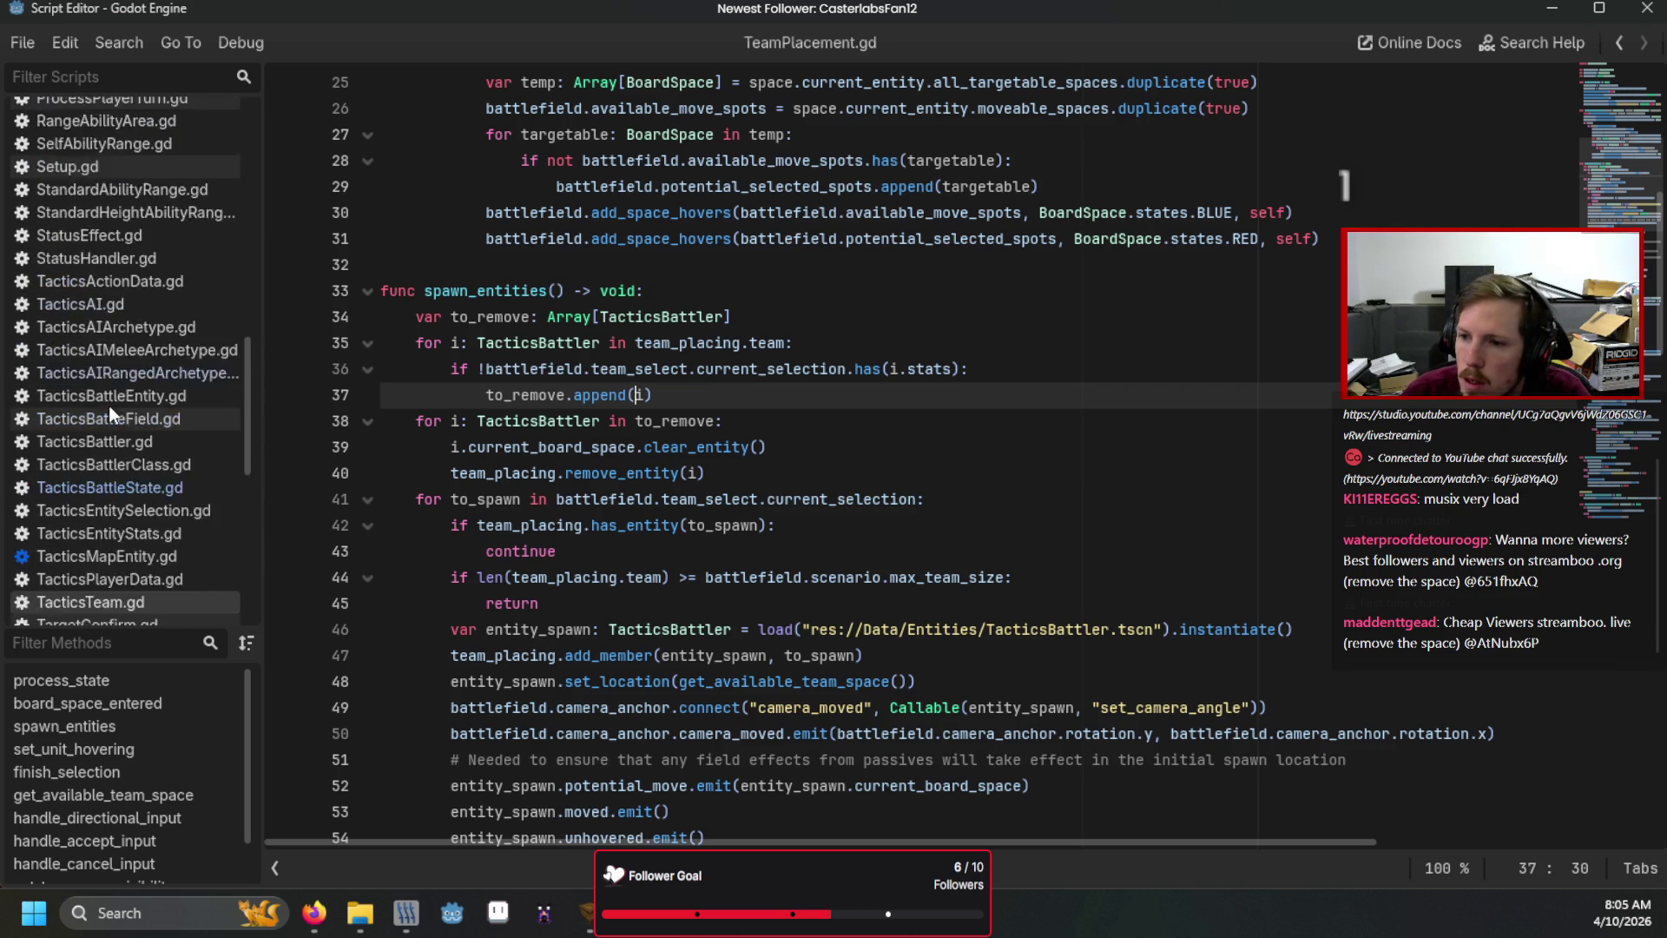
scroll(108, 404, "up", 6)
left_click(88, 340)
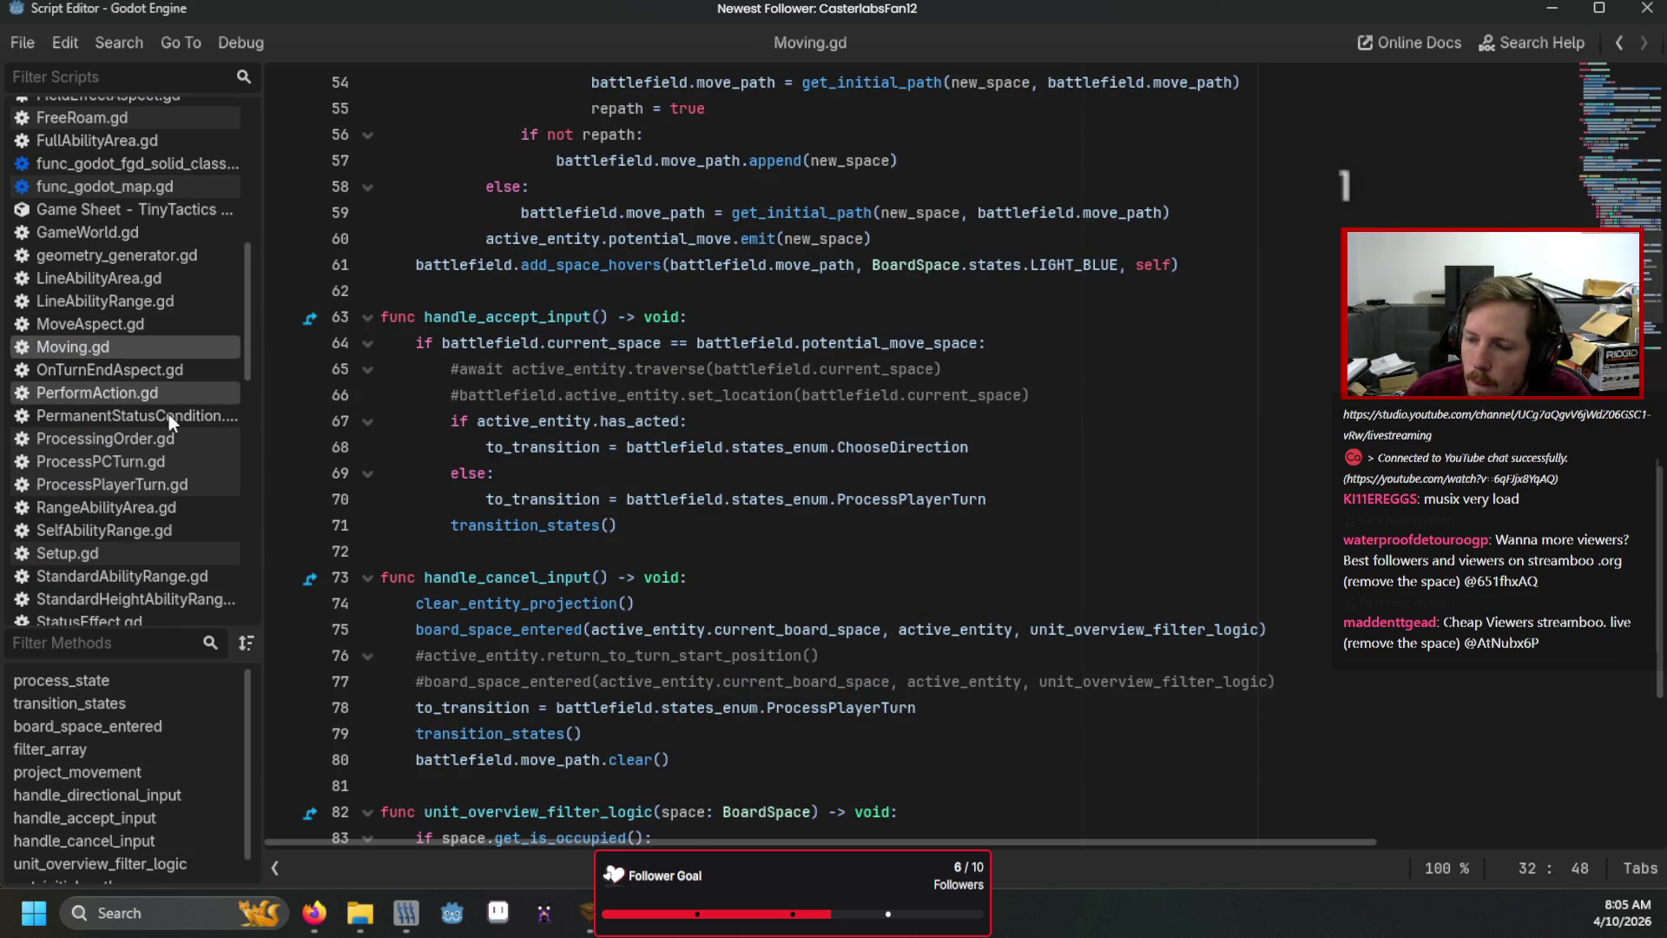
left_click(840, 315)
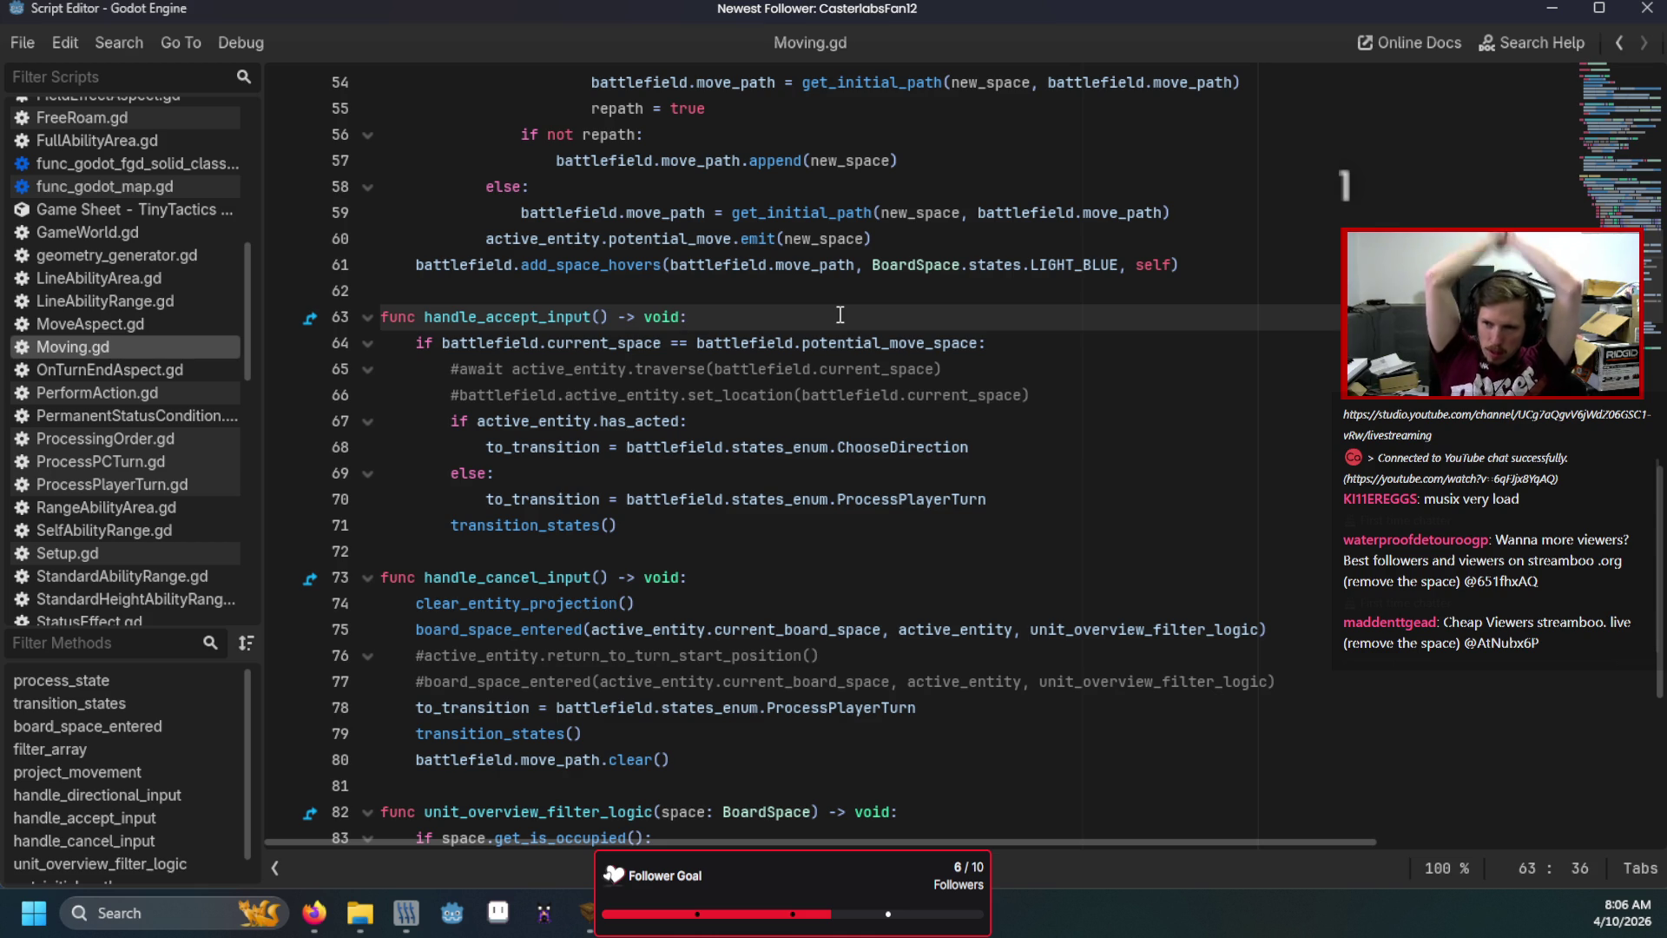
scroll(83, 390, "up", 5)
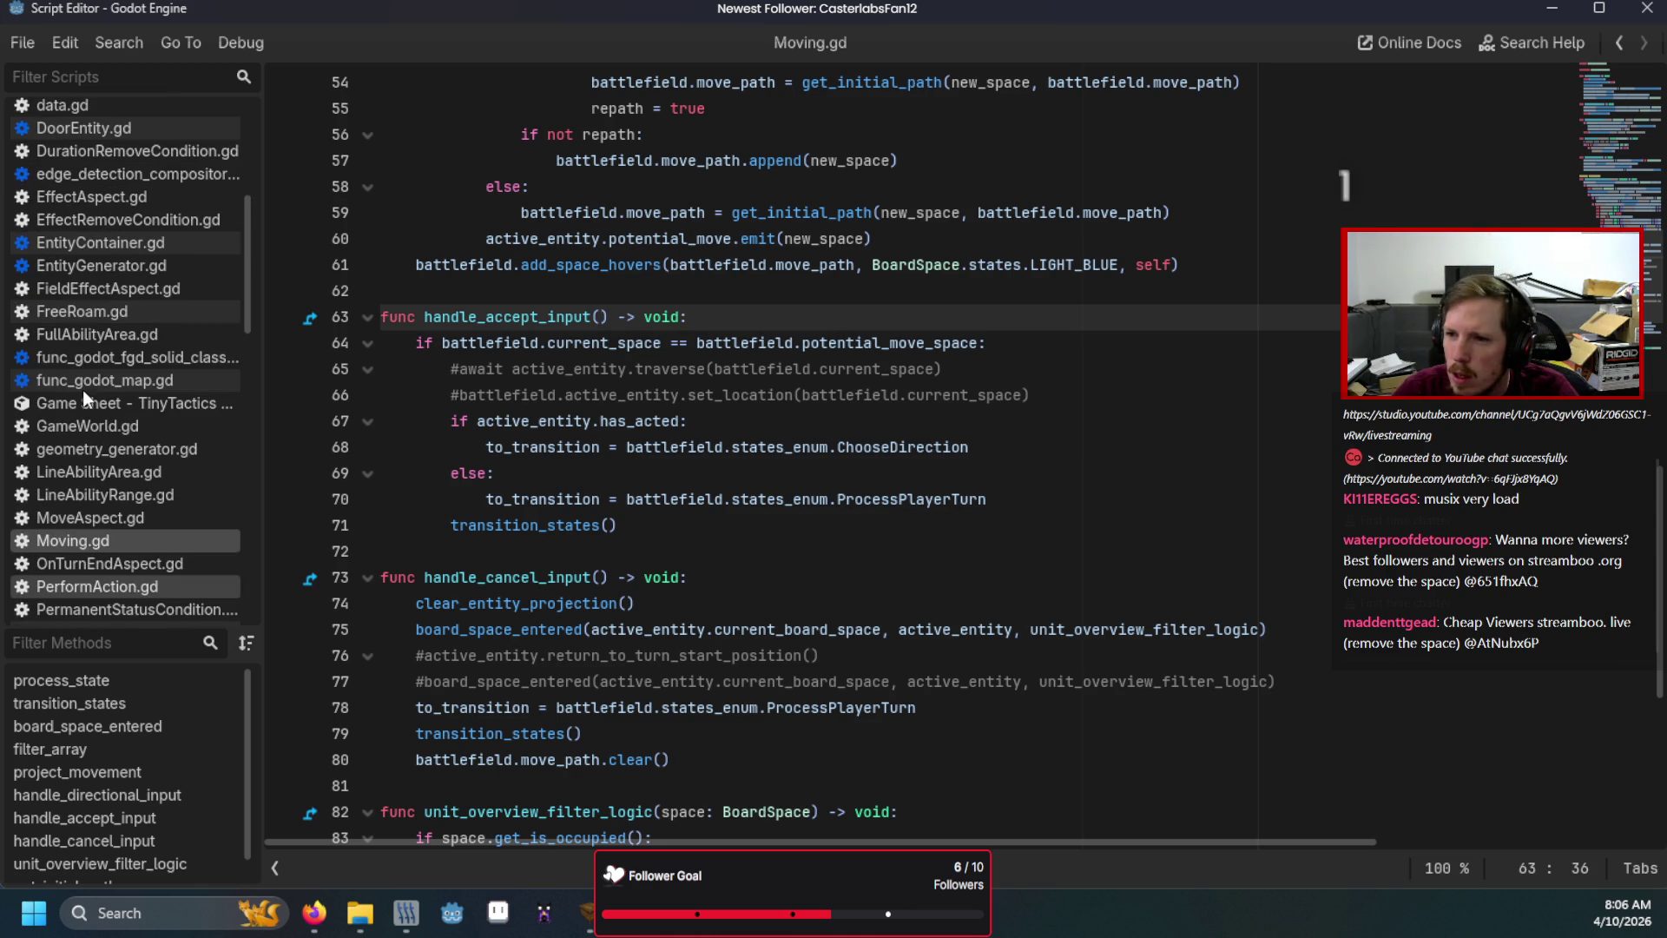
Open FreeRoam.gd and follow board_space_entered's move-range line to the current_entity declaration.
left_click(121, 311)
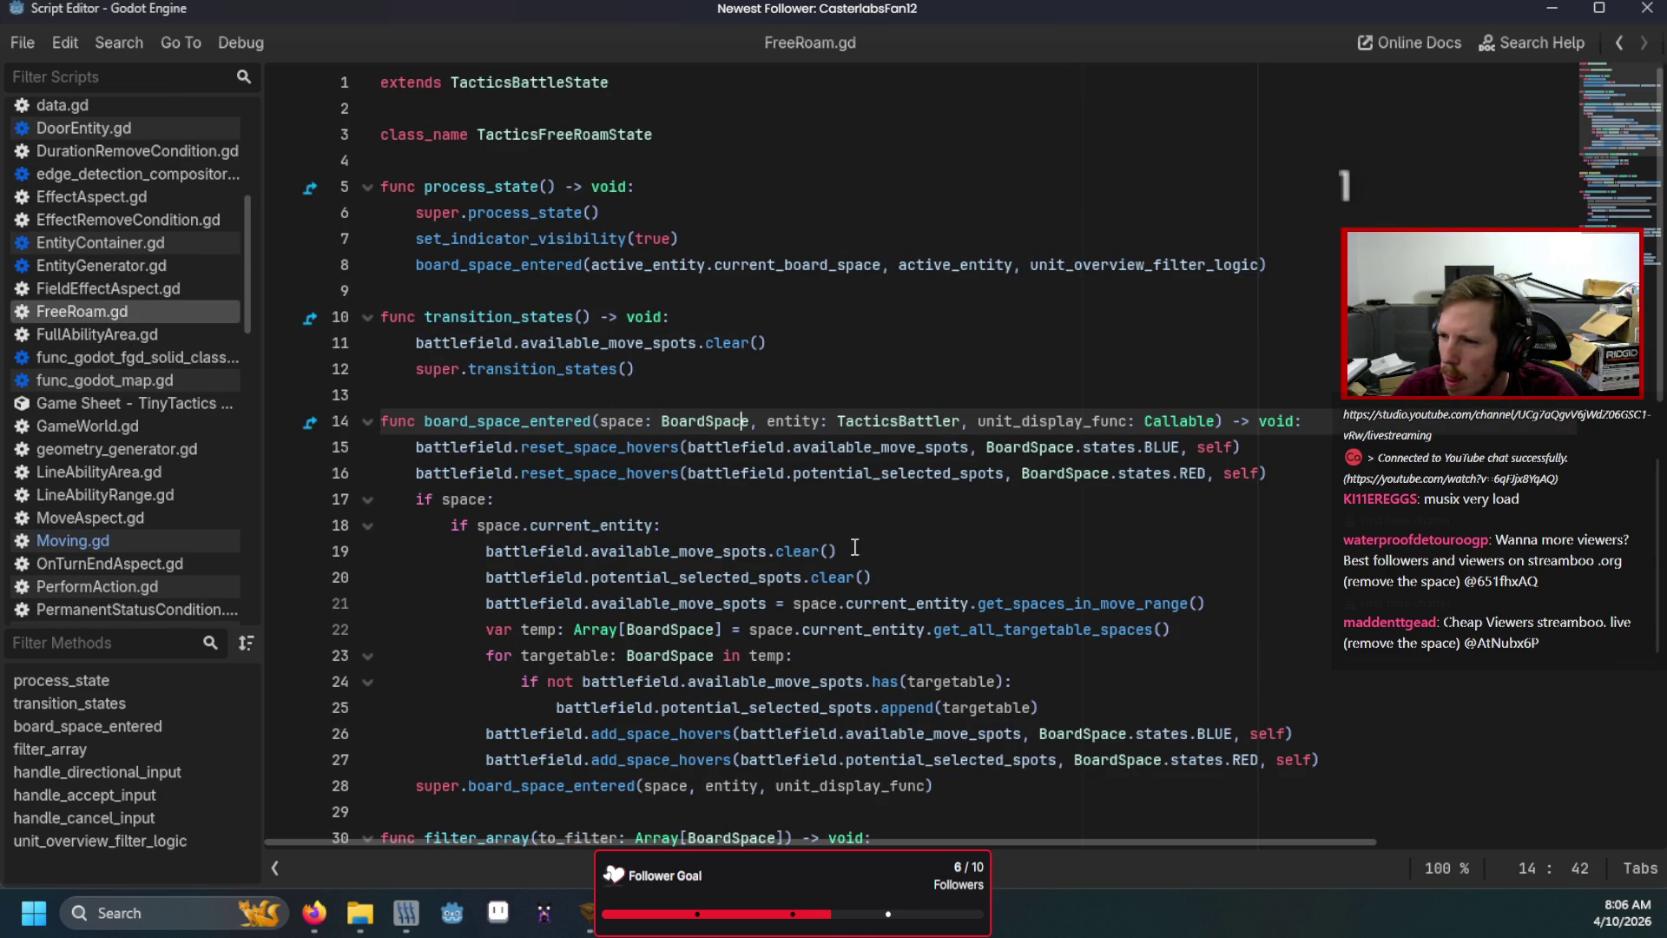
scroll(863, 551, "down", 1)
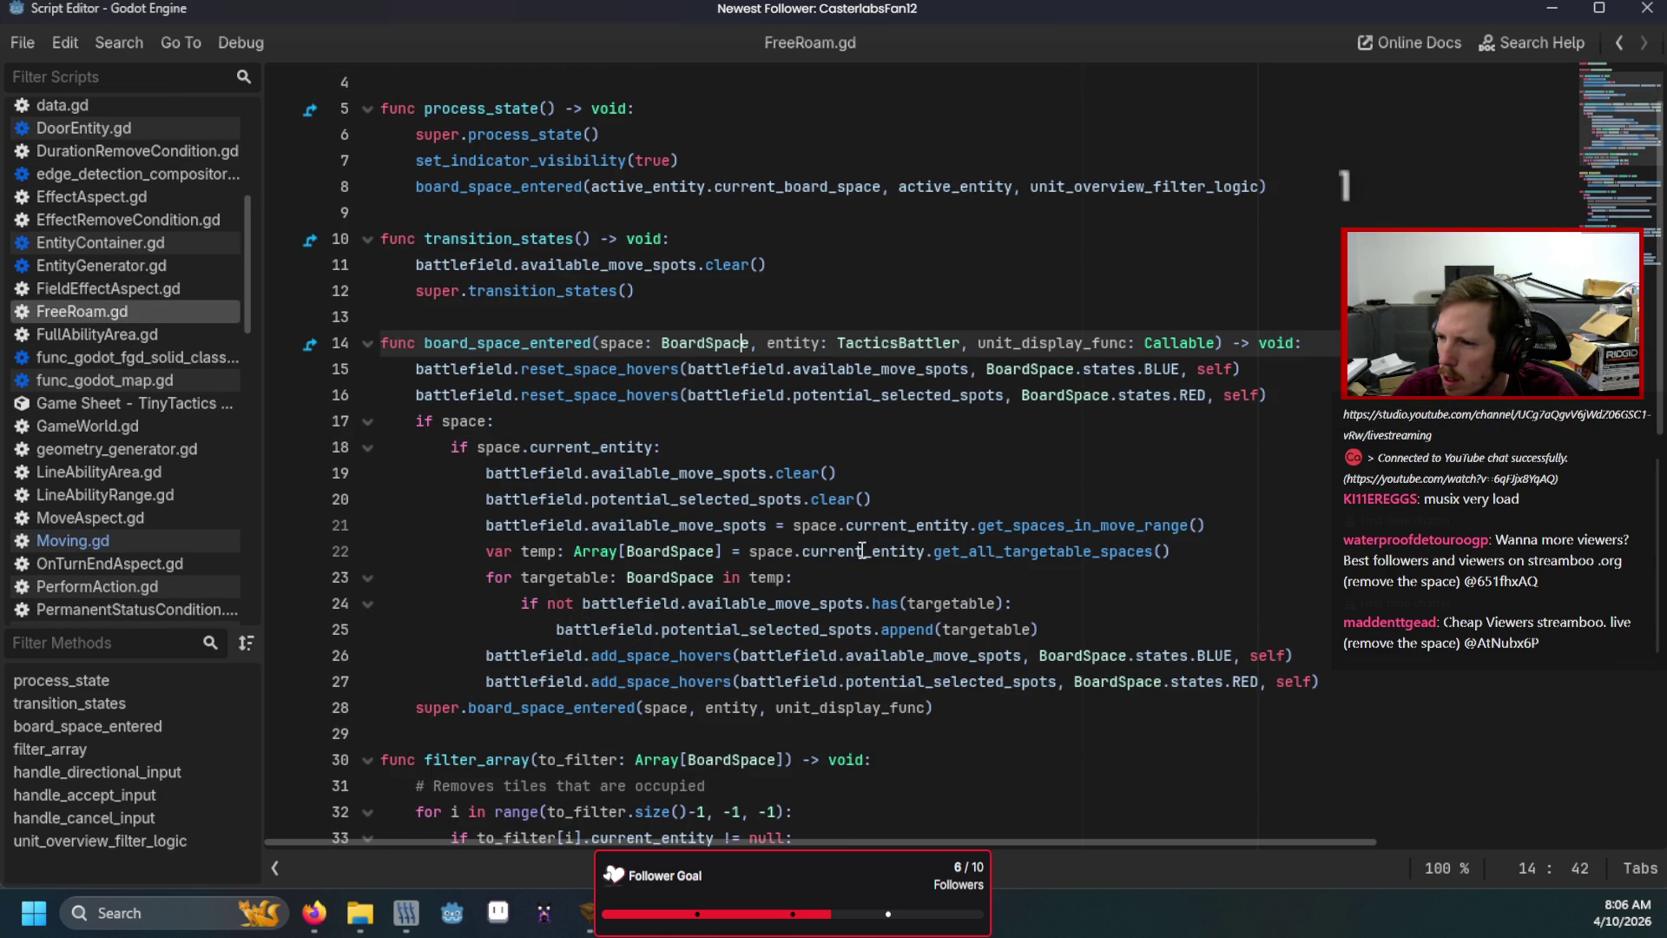
left_click(988, 520)
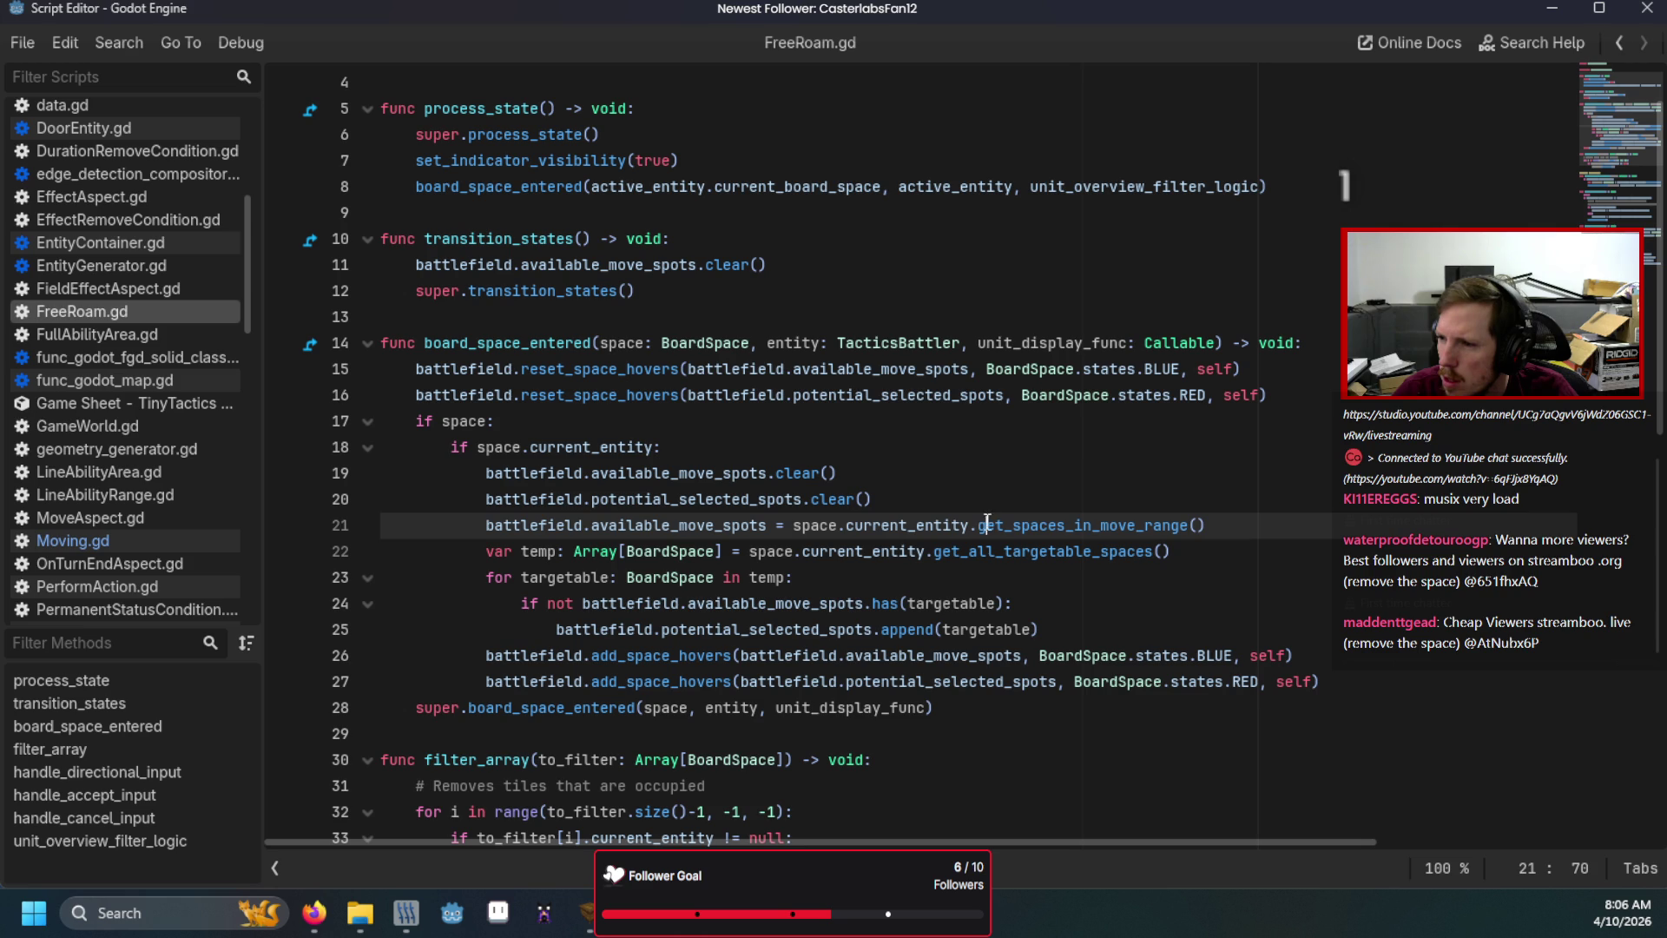
left_click(907, 527, "ctrl")
scroll(819, 503, "down", 5)
scroll(819, 504, "down", 4)
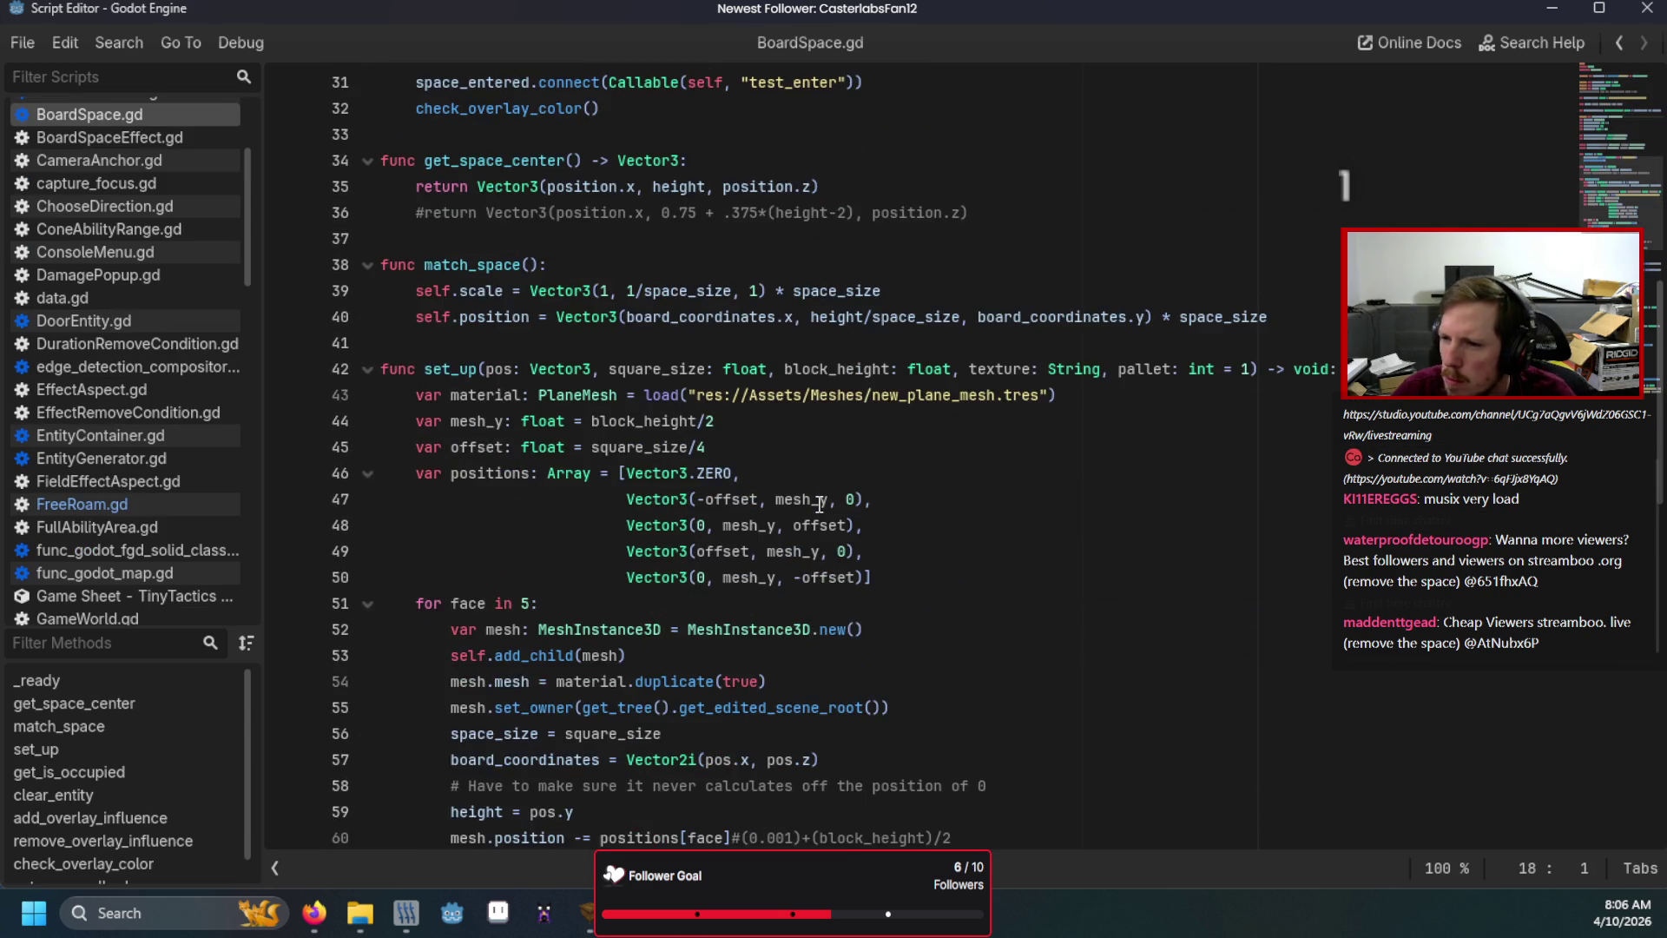
scroll(819, 504, "down", 9)
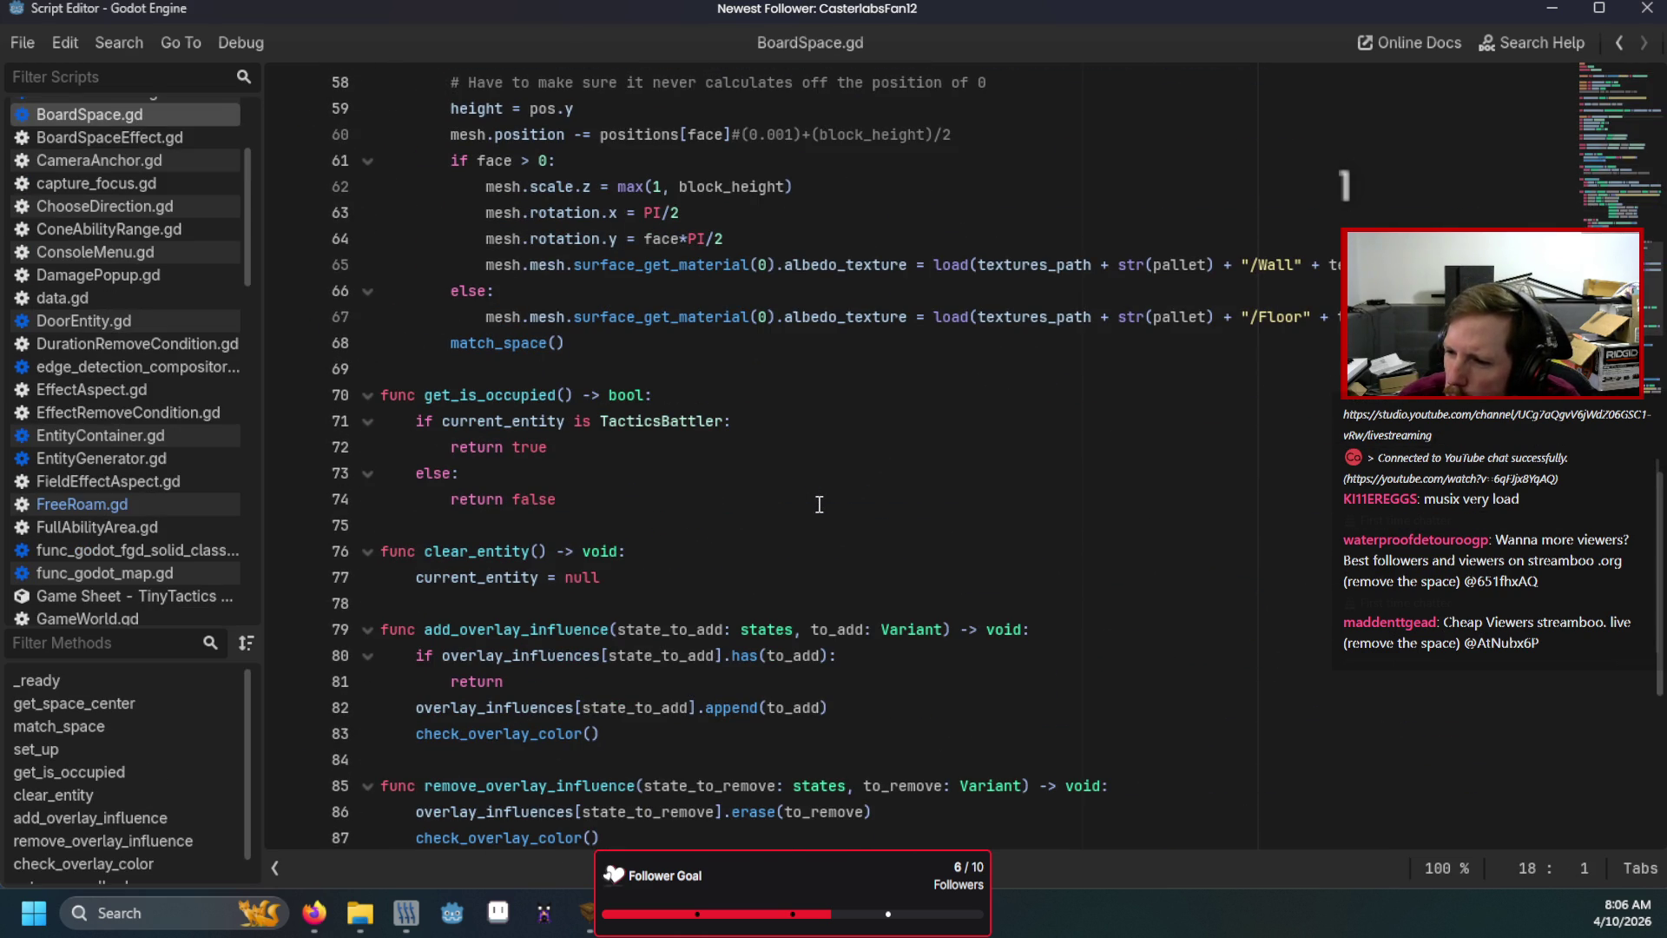
scroll(819, 504, "down", 5)
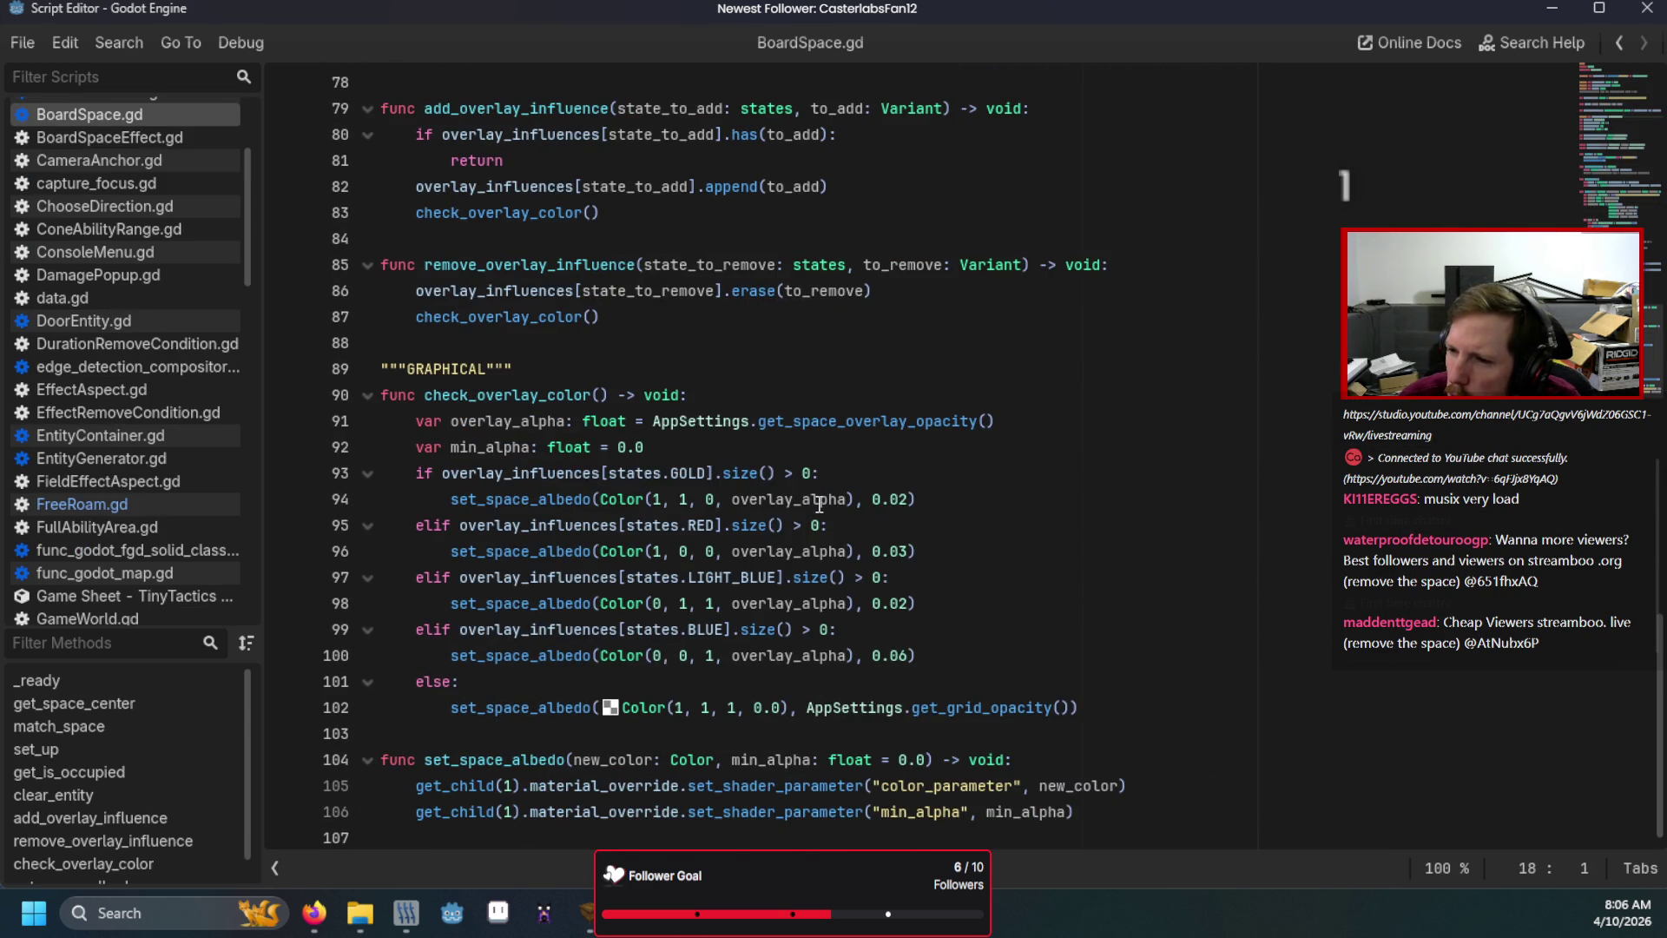
scroll(819, 504, "up", 20)
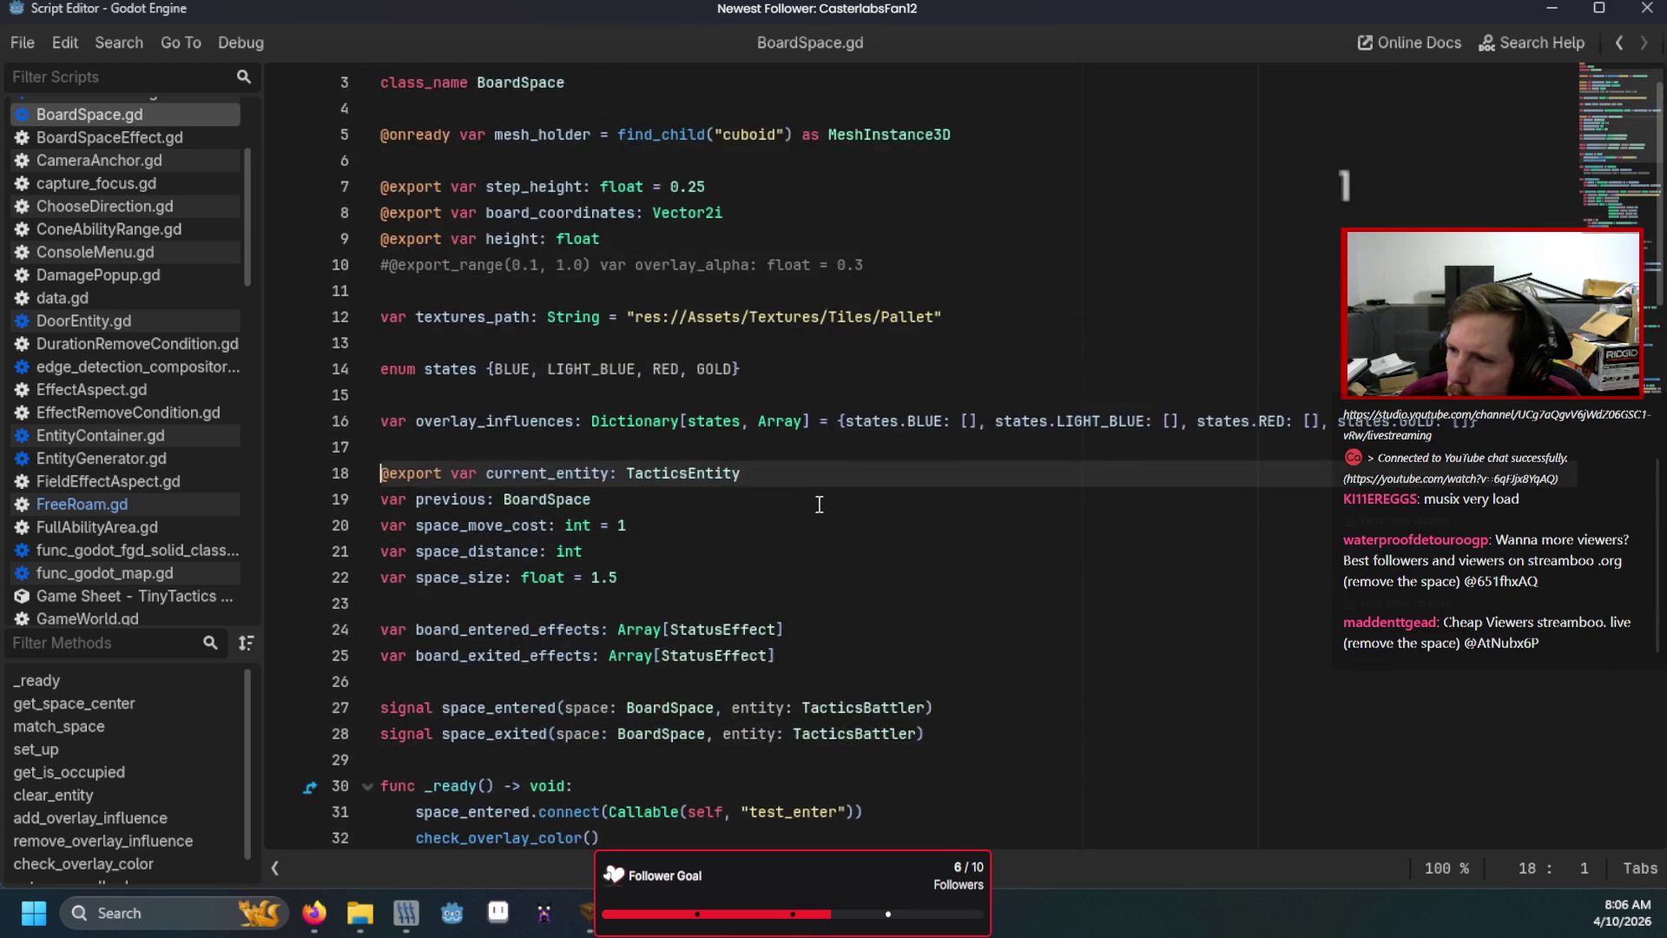
scroll(819, 504, "down", 1)
scroll(819, 504, "down", 6)
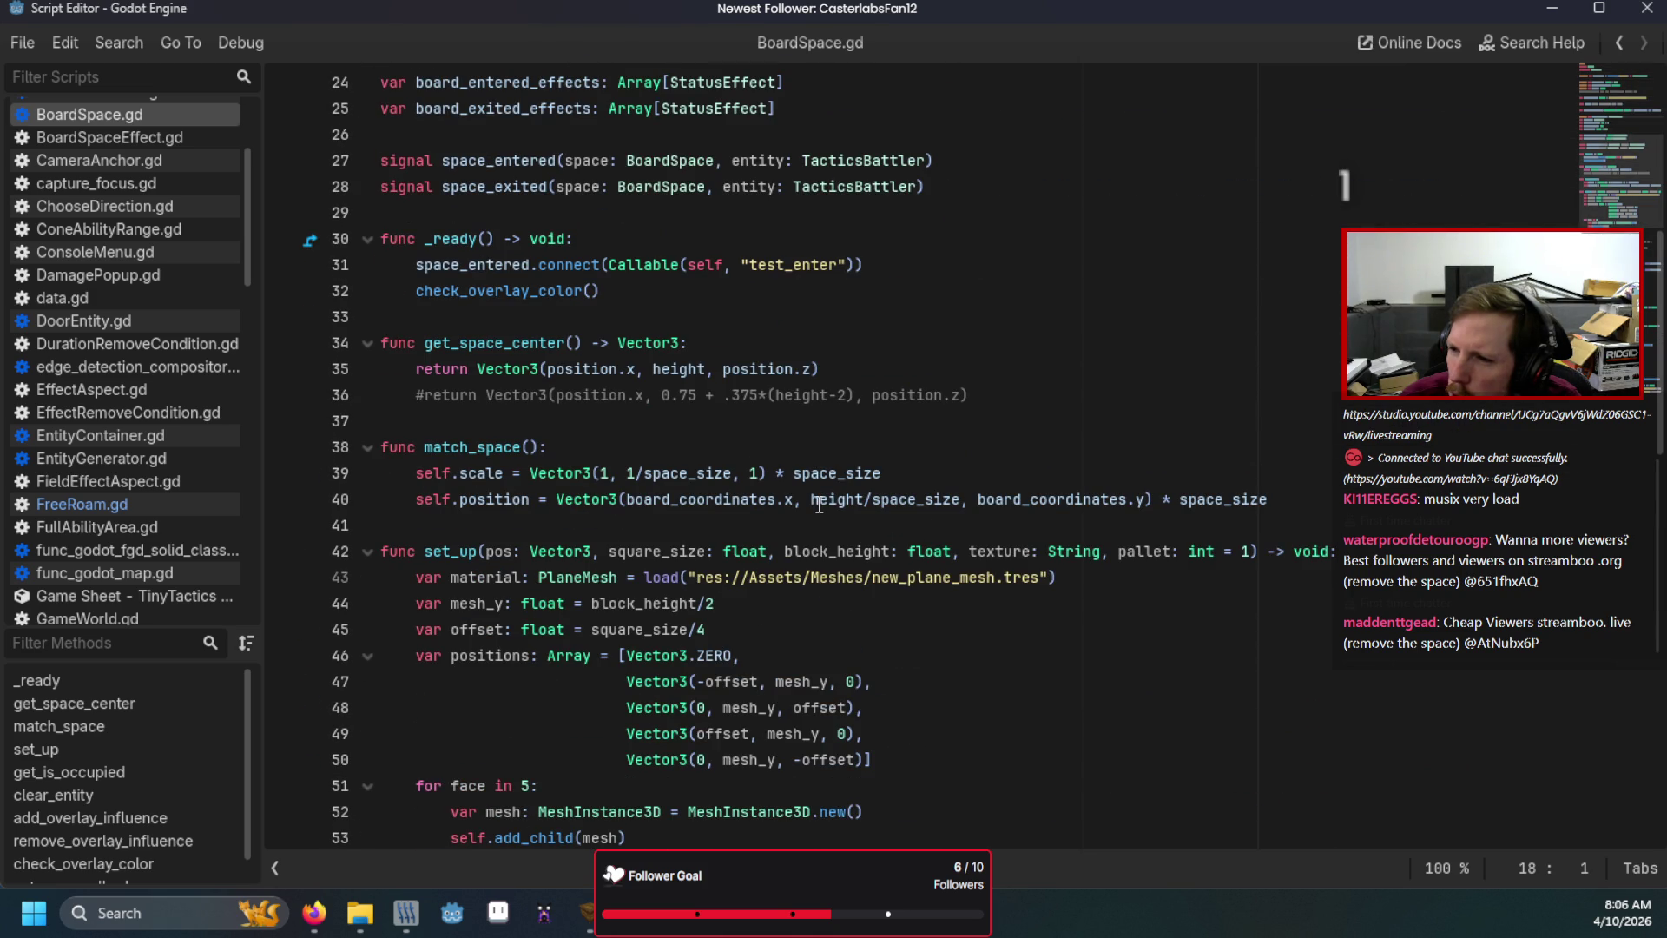
scroll(818, 504, "down", 9)
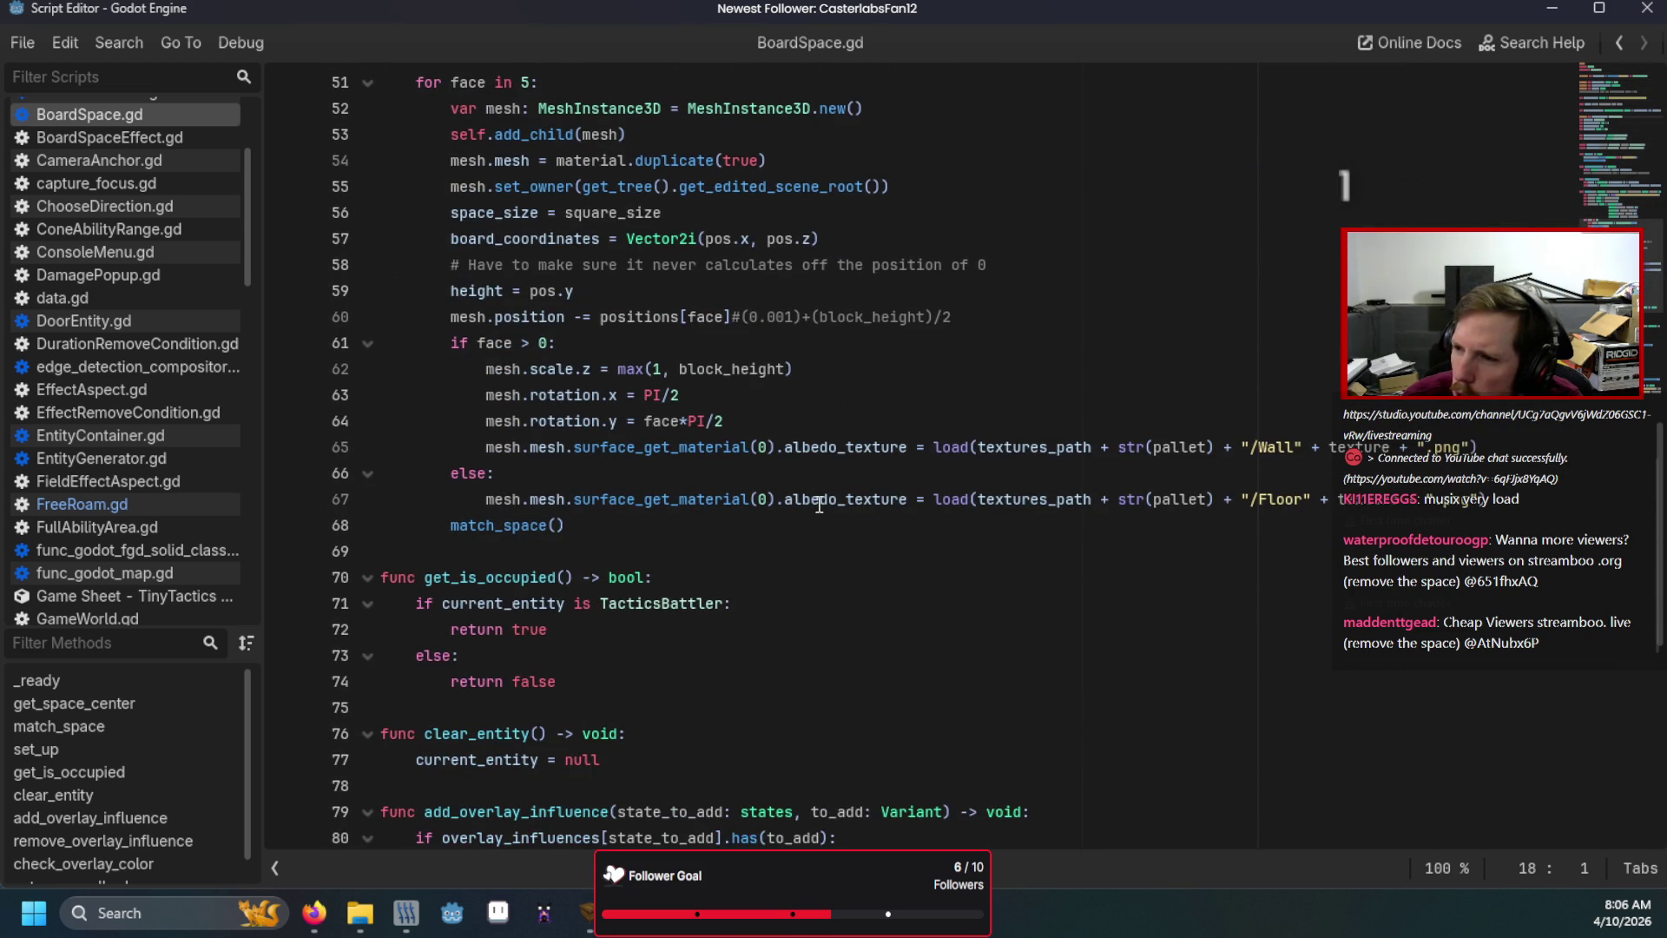
scroll(819, 504, "up", 5)
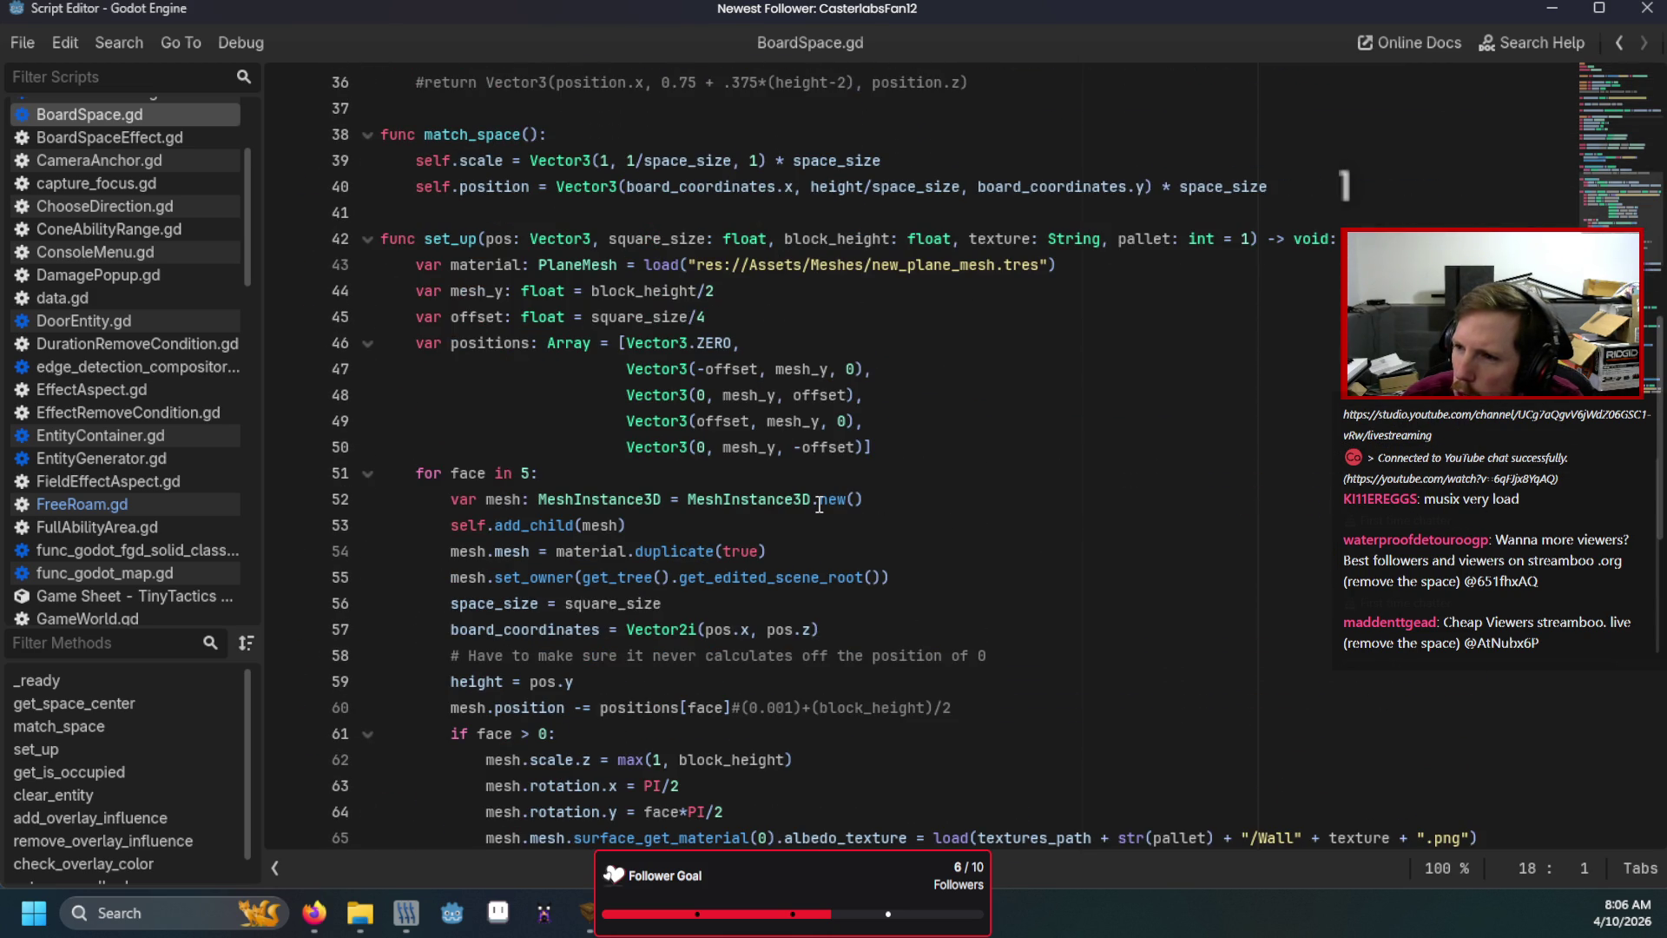
scroll(819, 505, "up", 12)
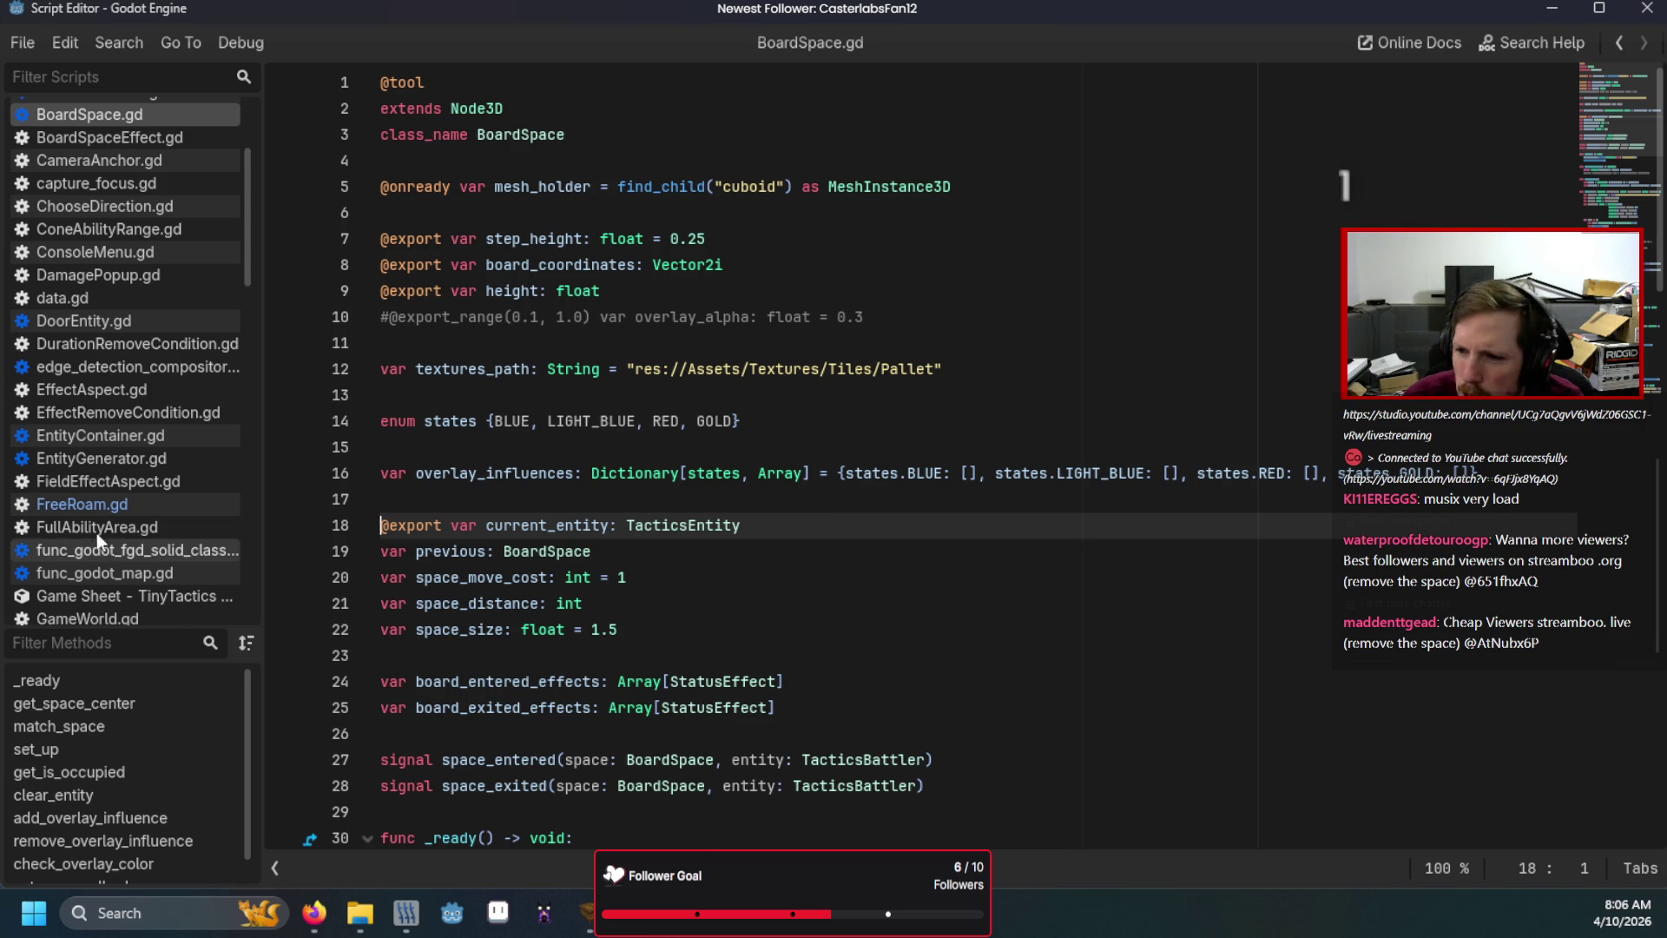
Return to FreeRoam.gd and read from the potential_selected_spots line downward.
left_click(83, 504)
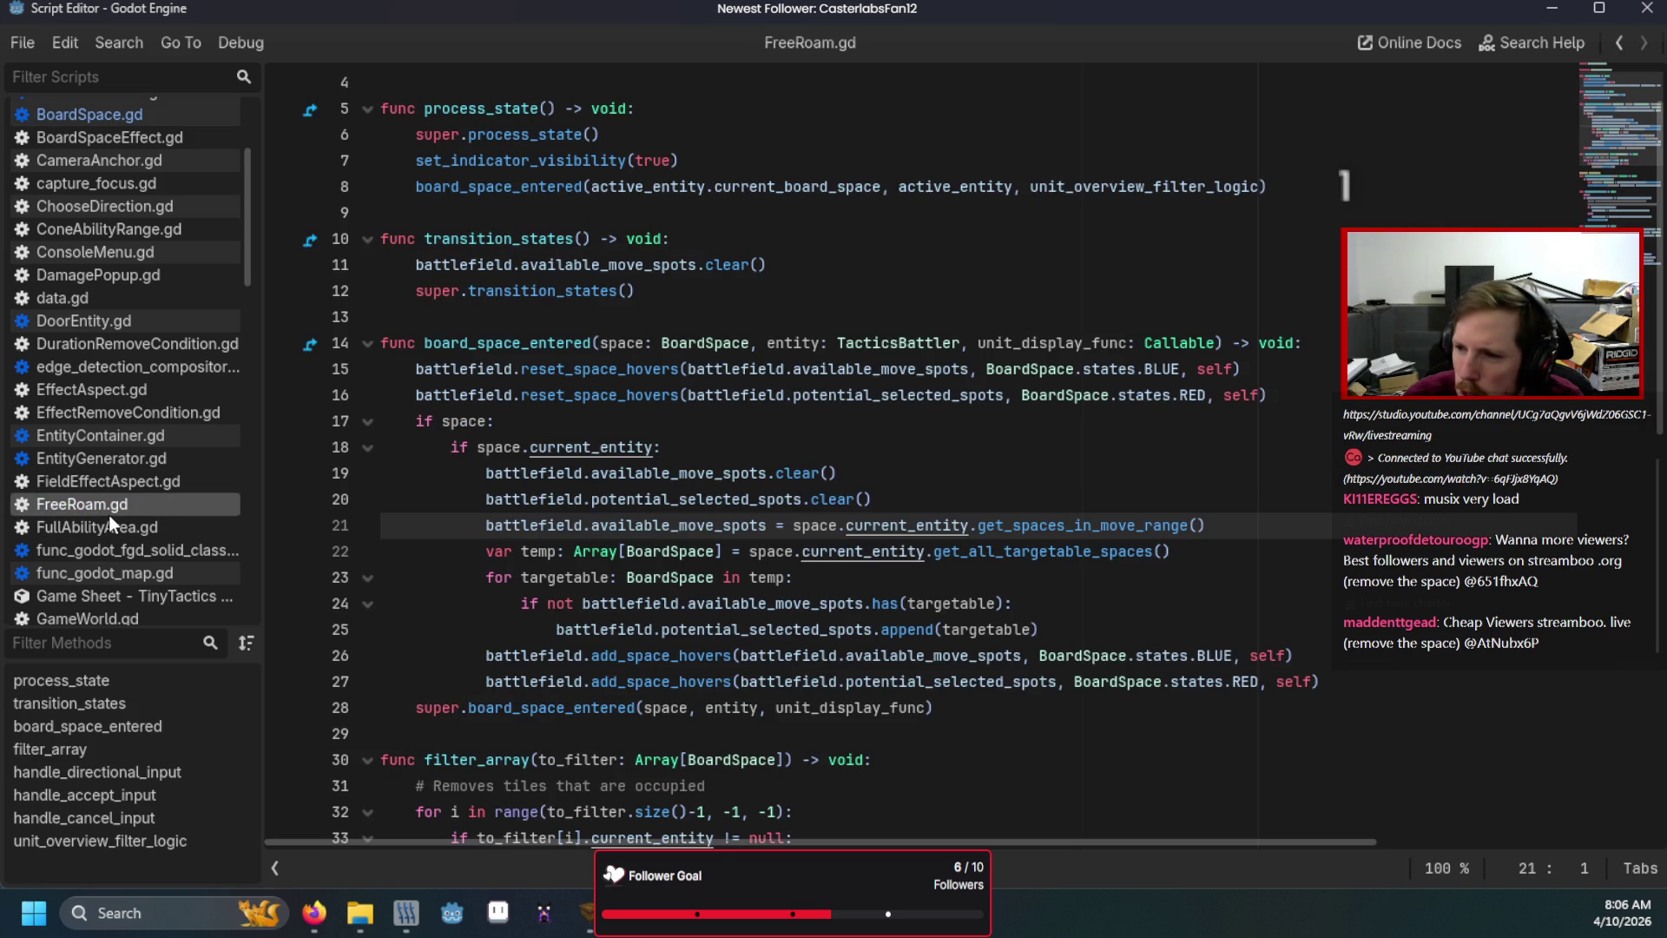
left_click(828, 492)
scroll(177, 484, "down", 5)
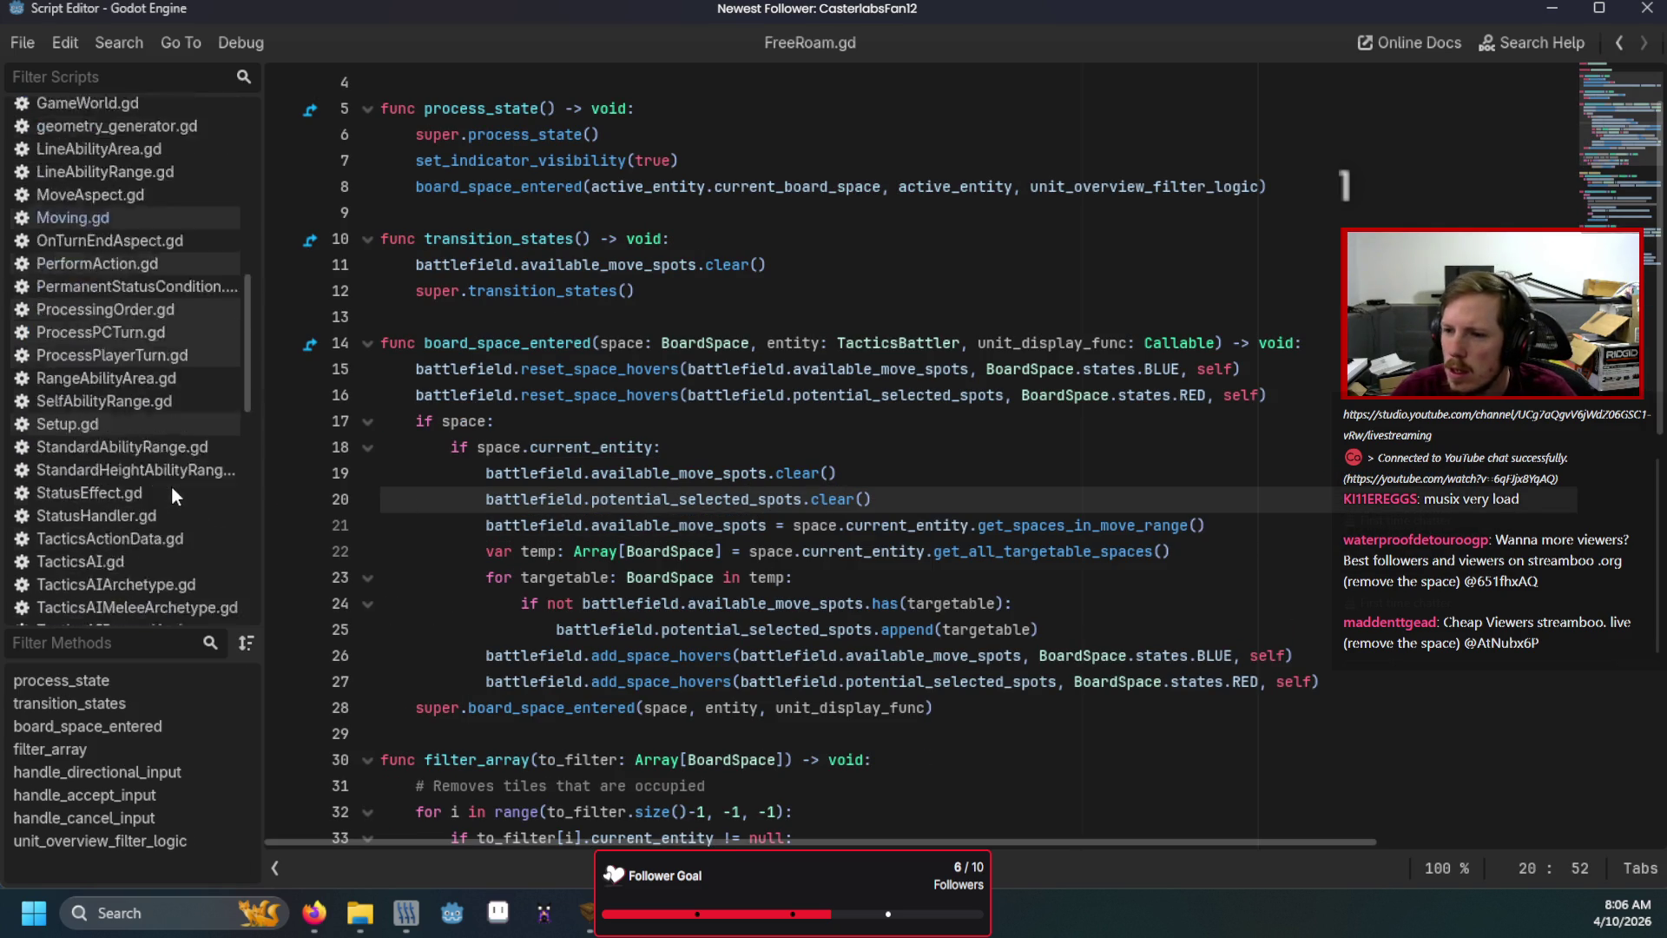
scroll(171, 493, "down", 5)
Open TacticsBattler.gd, unfold and refold get_spaces_in_move_range, then return to the main editor.
left_click(144, 311)
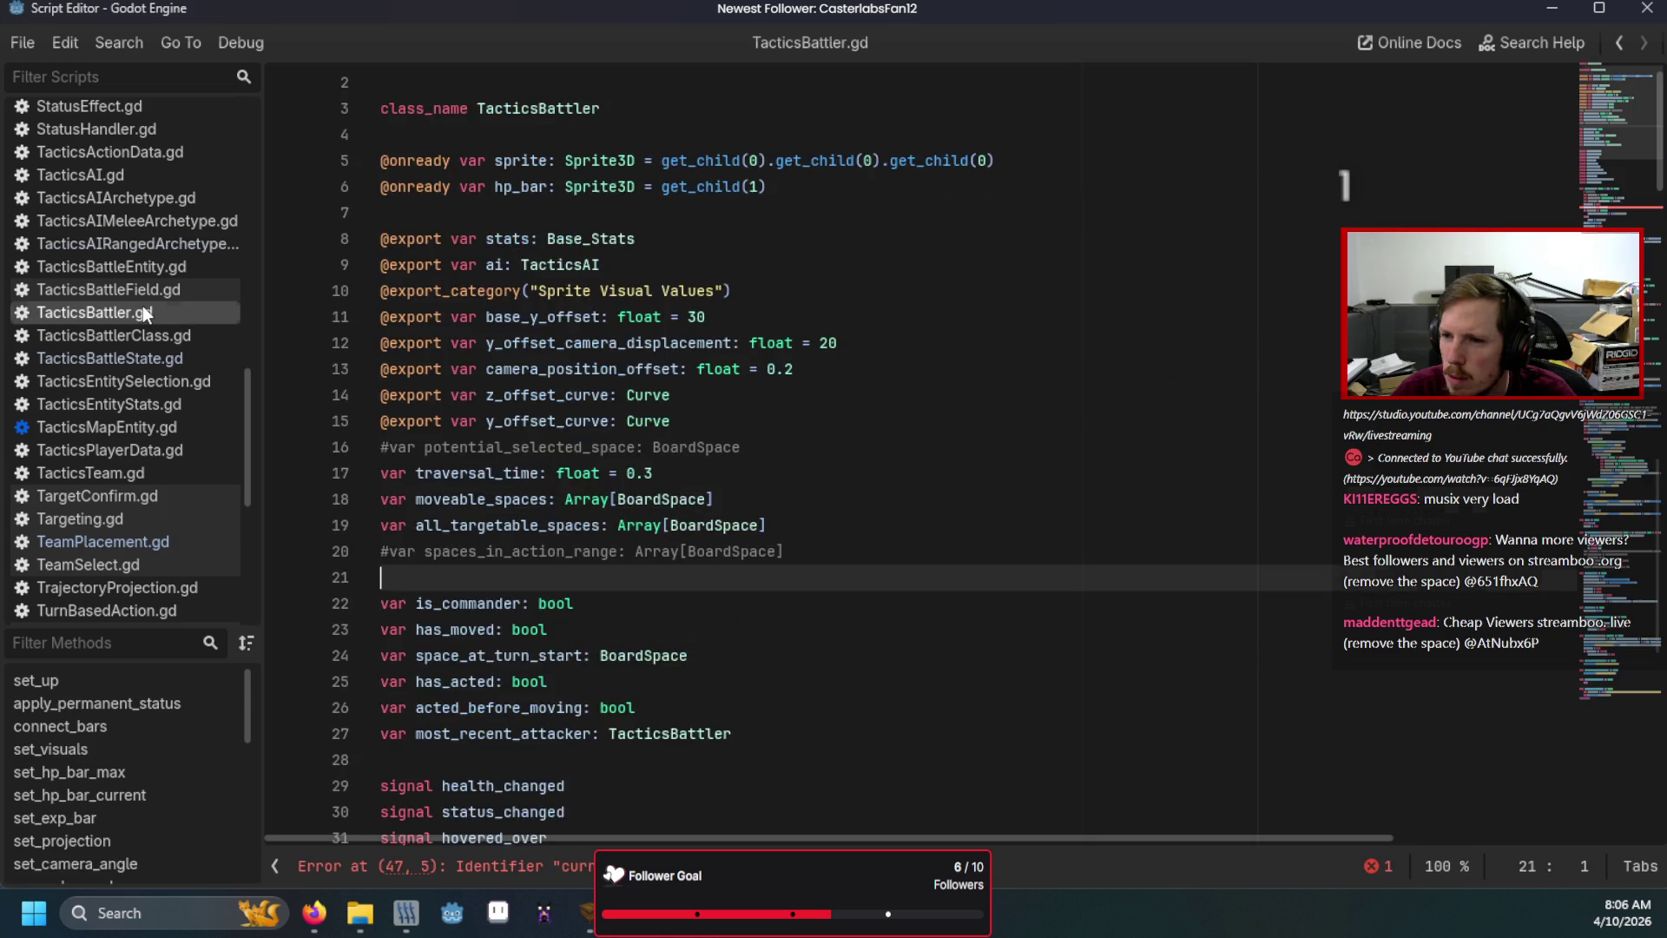
scroll(563, 524, "down", 15)
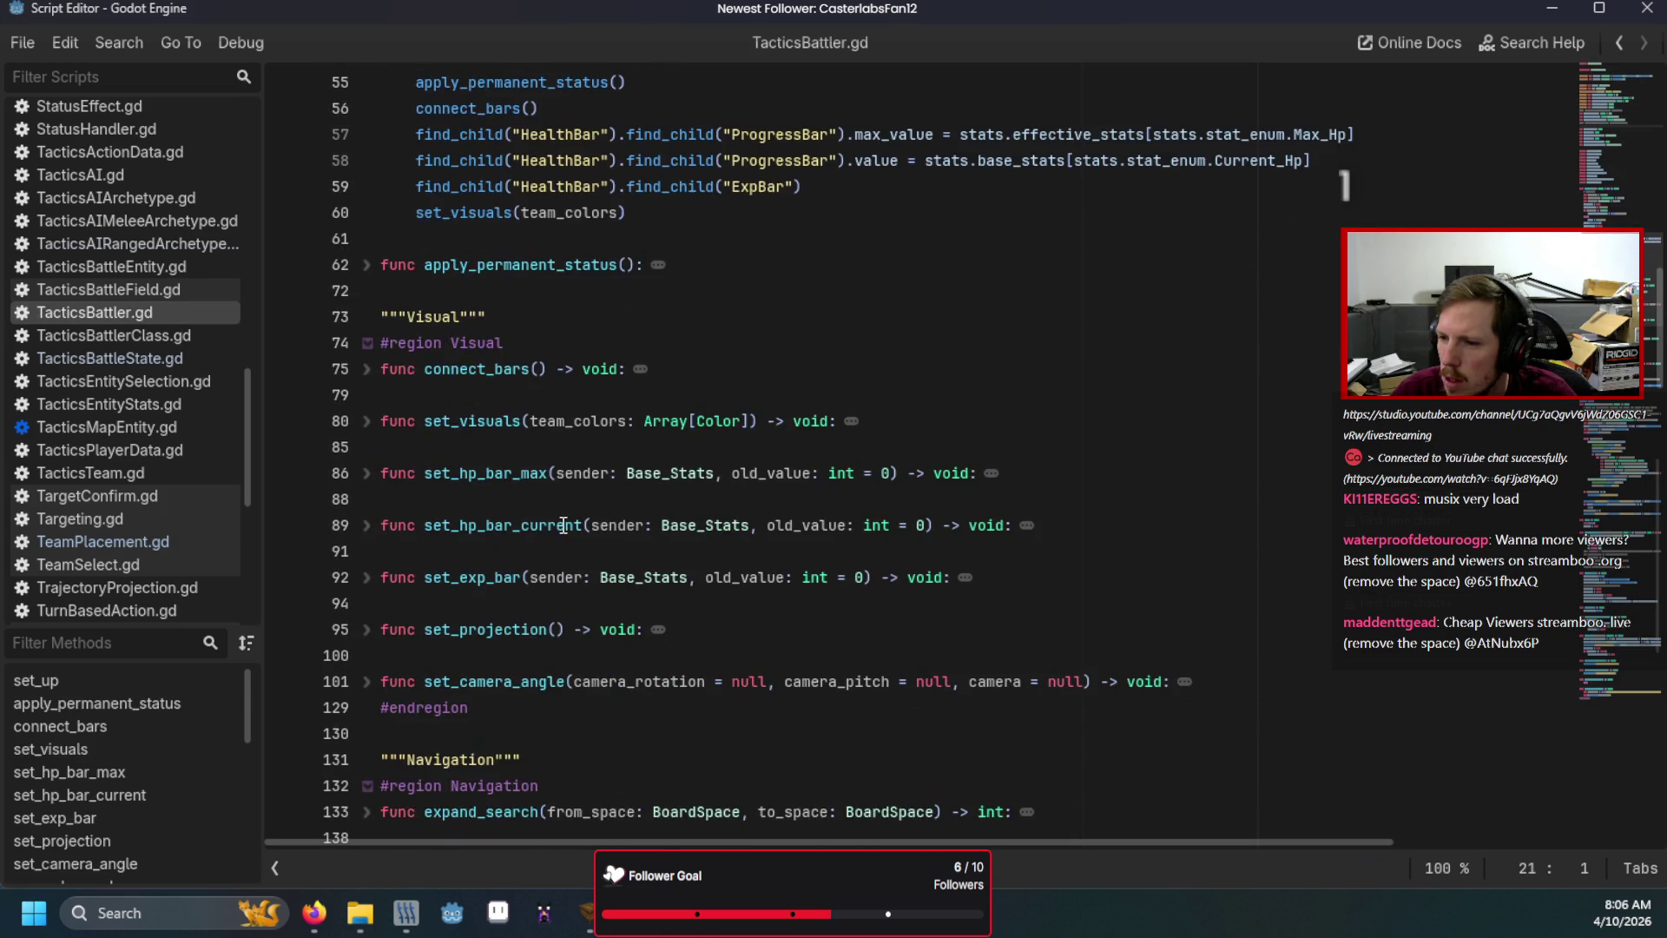
scroll(563, 524, "down", 7)
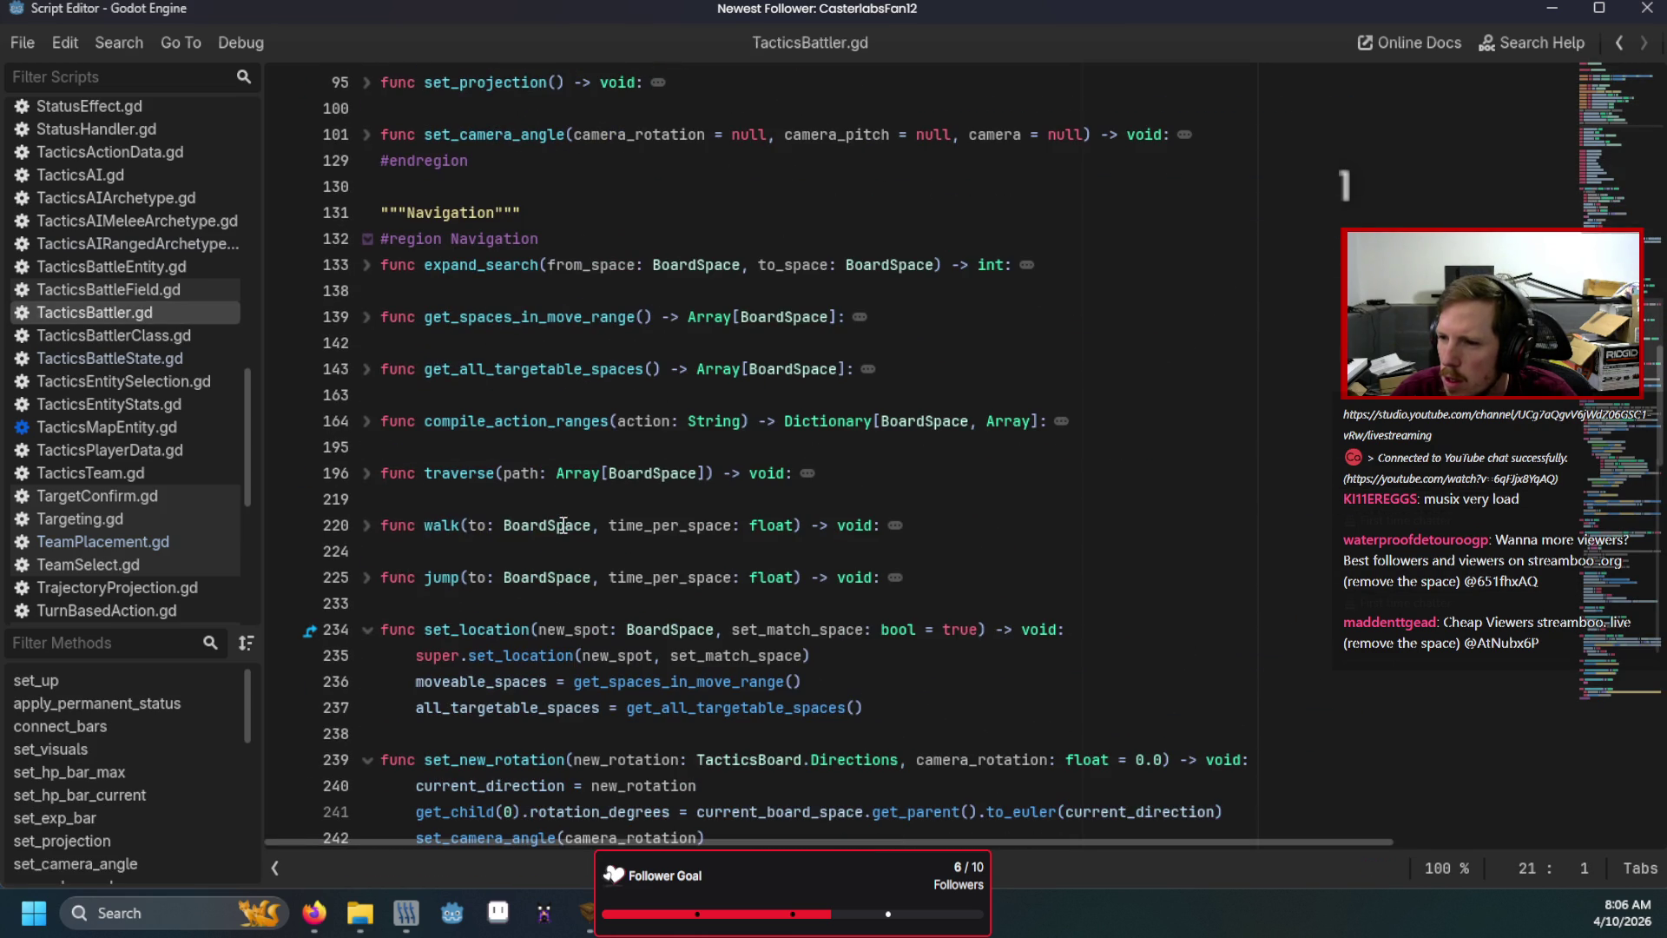
left_click(367, 318)
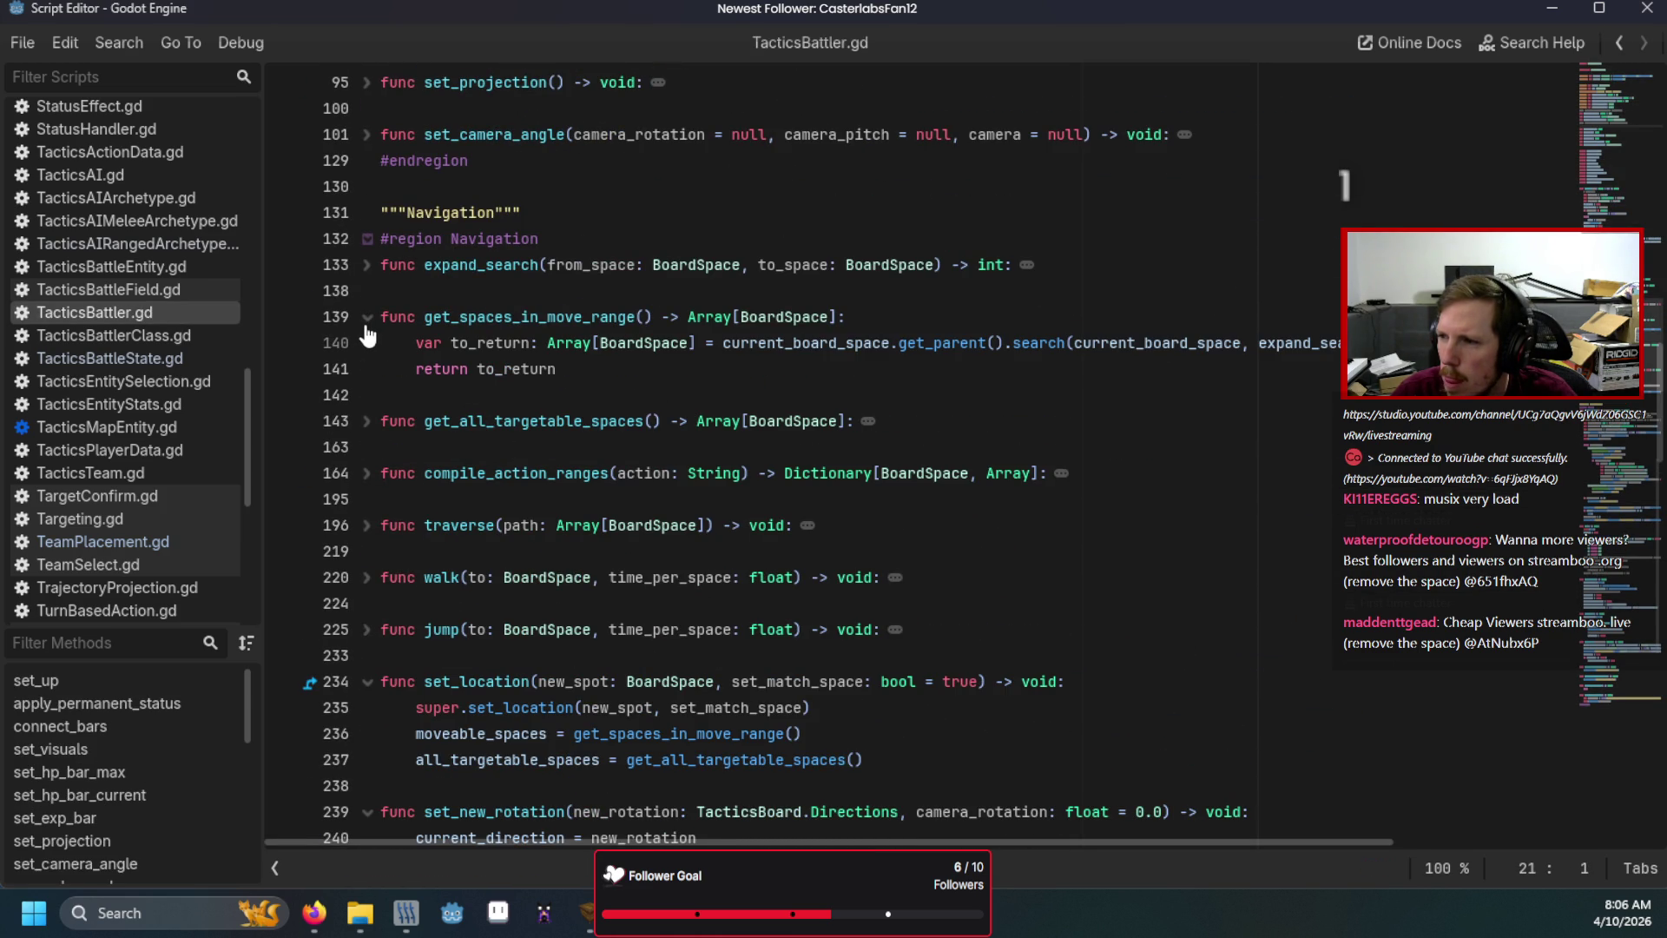
left_click(368, 319)
left_click(637, 292)
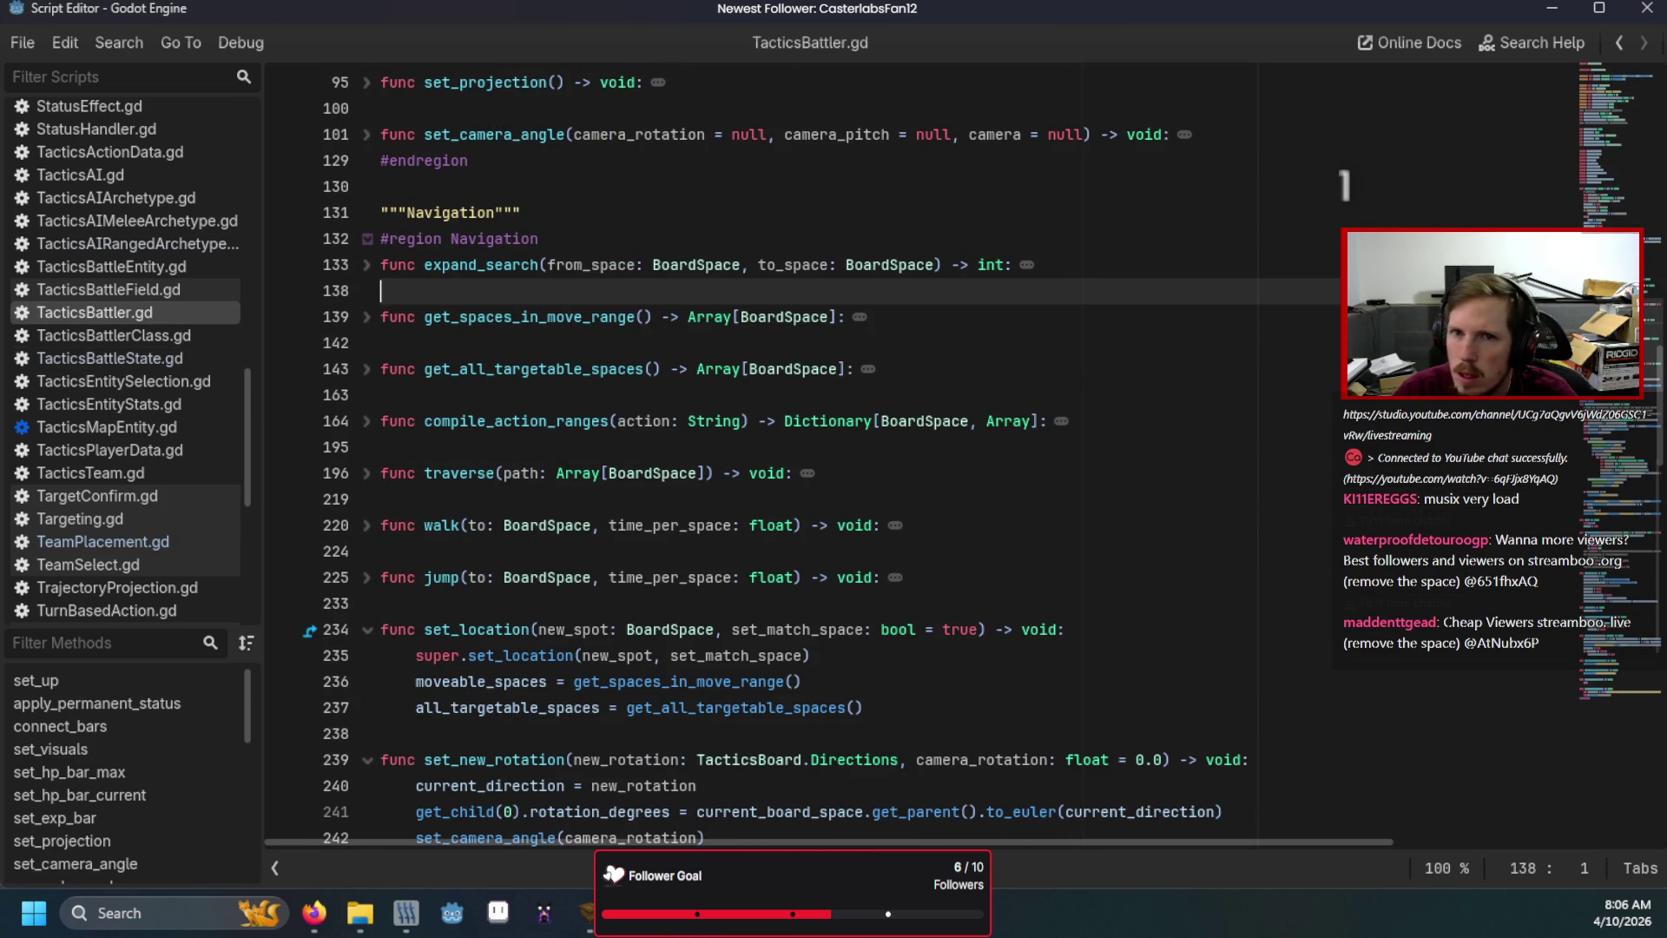
key("alt+Tab")
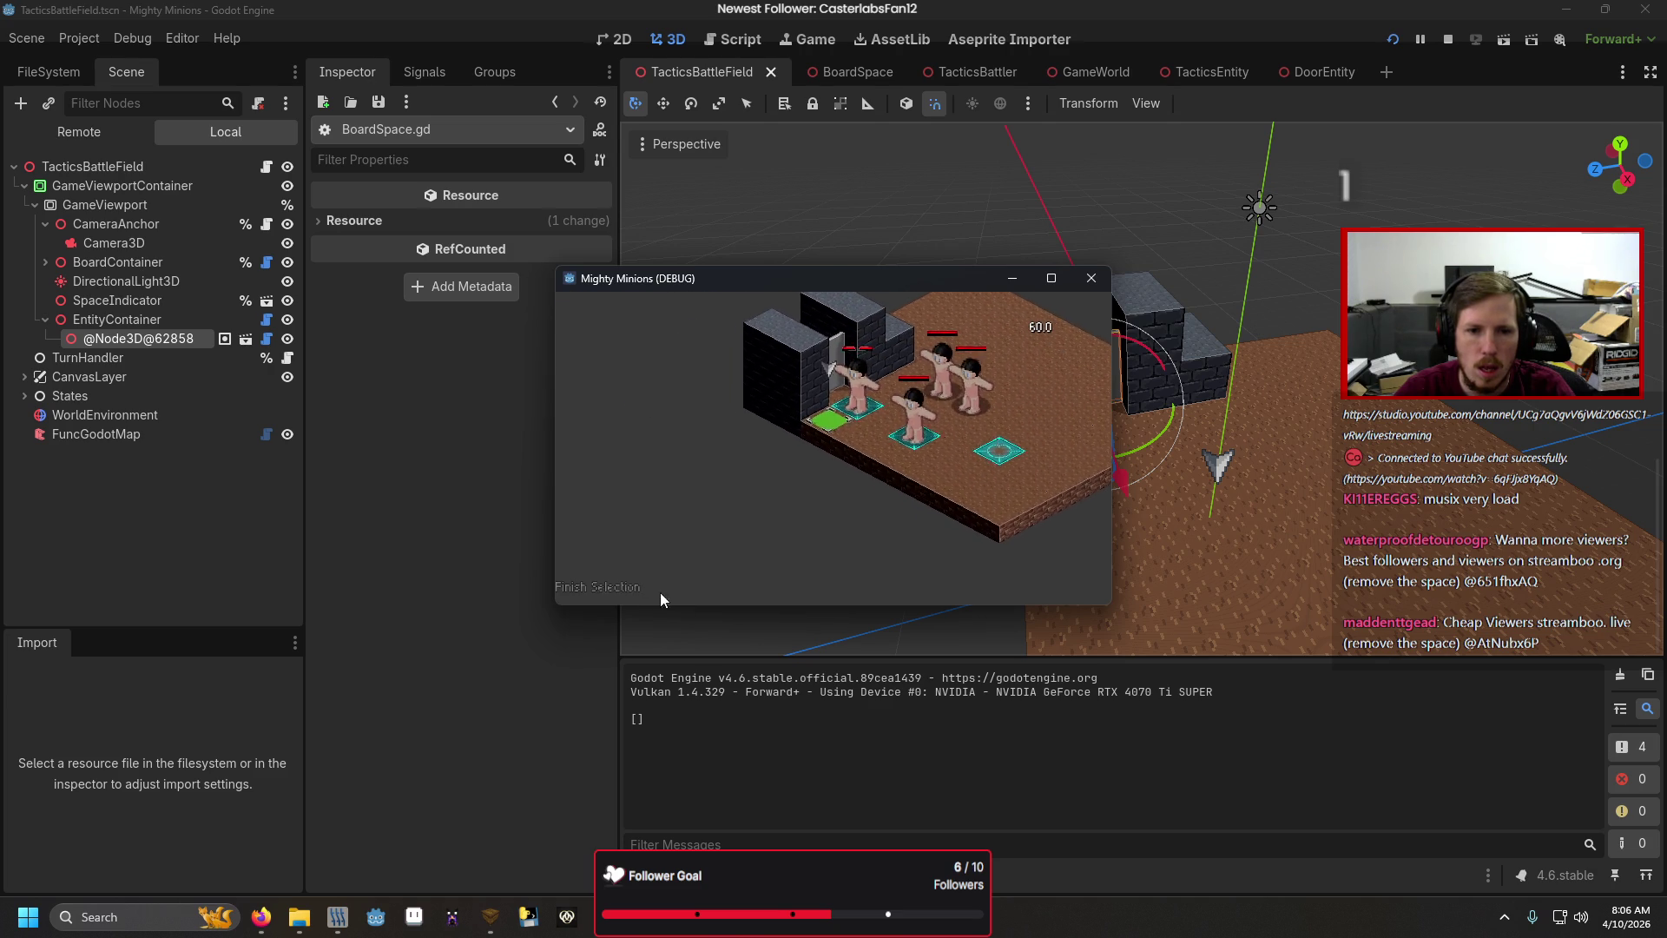
Finish unit placement, then rotate and tilt the camera and cycle to the Test soldier.
left_click(632, 578)
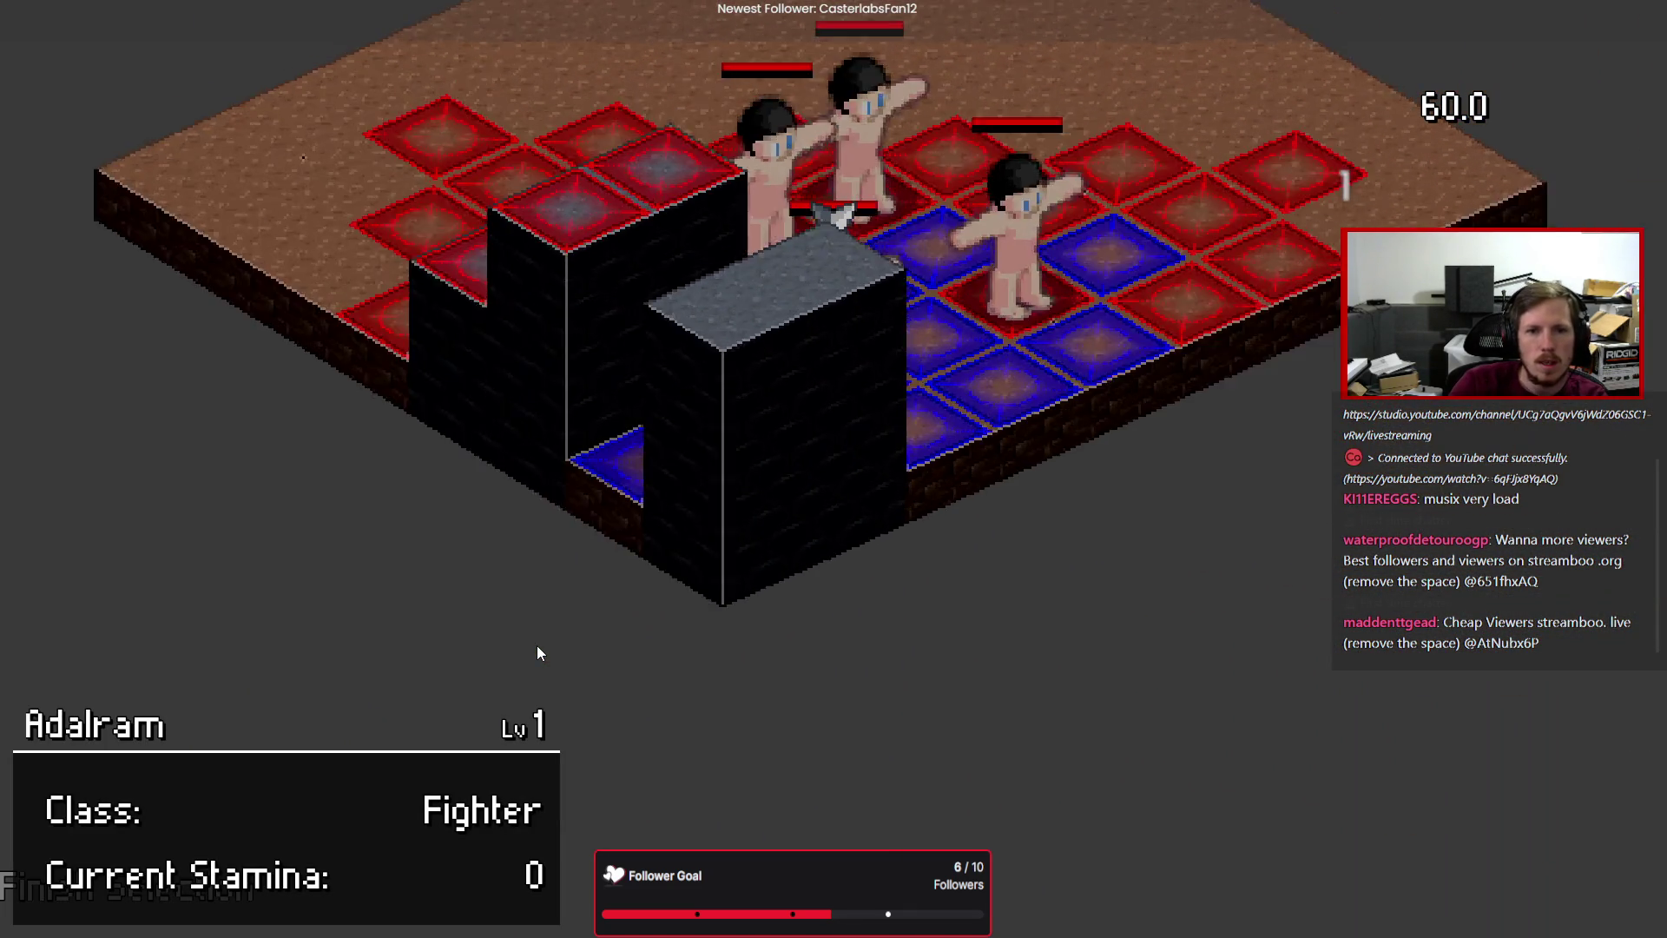
key("e")
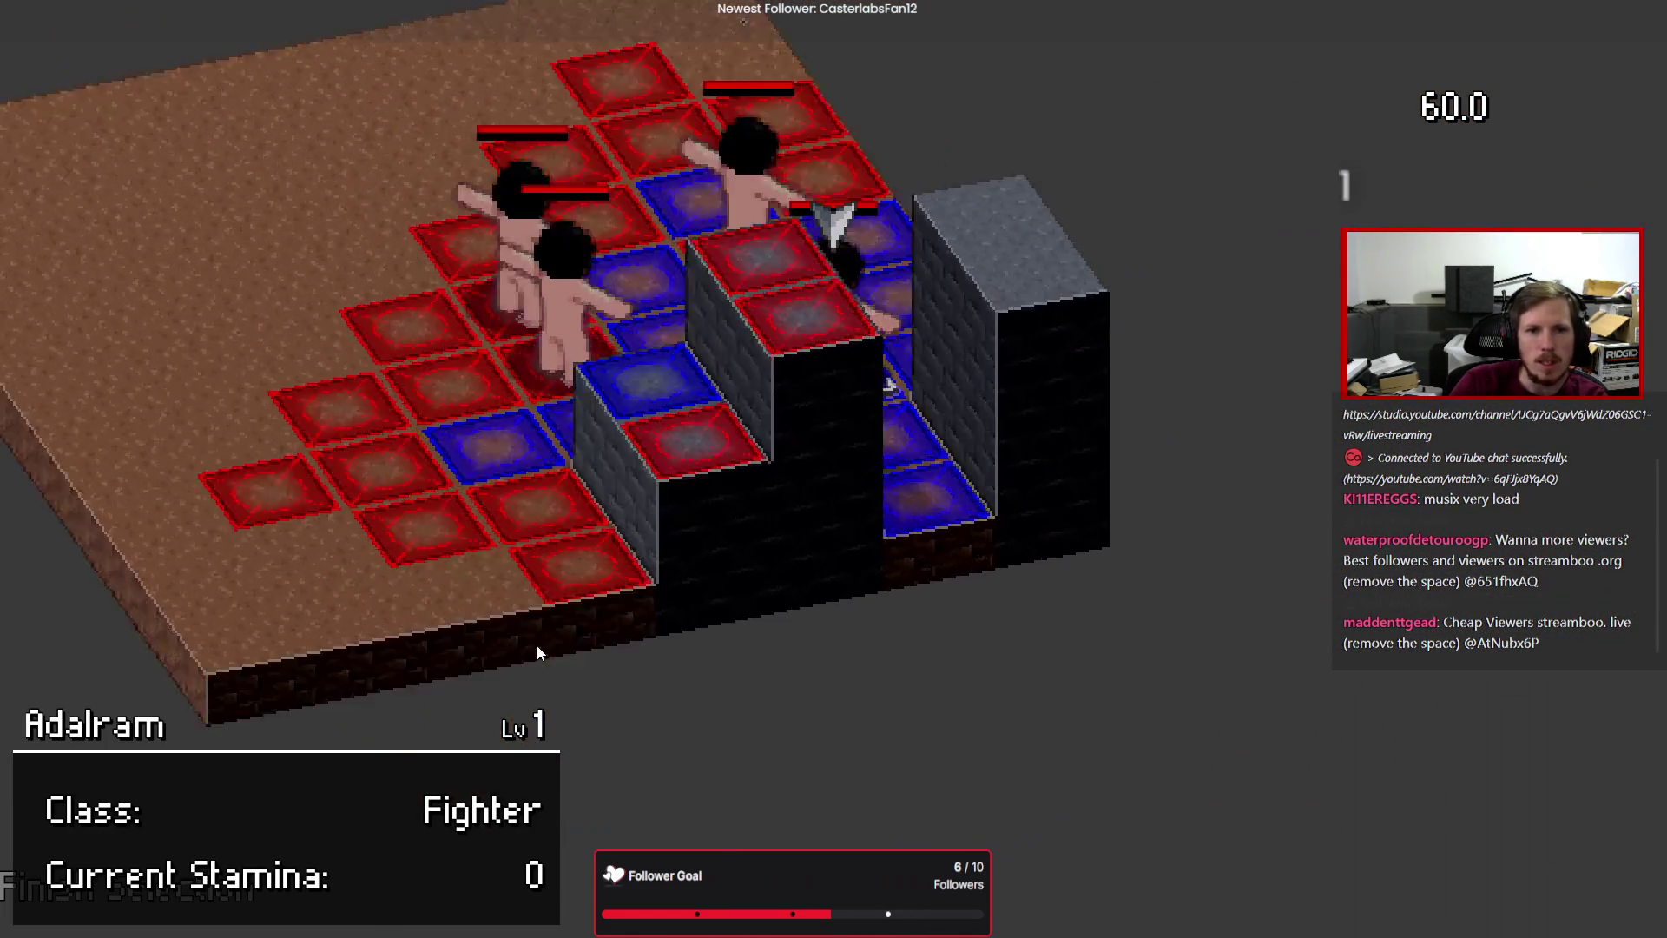
key("q")
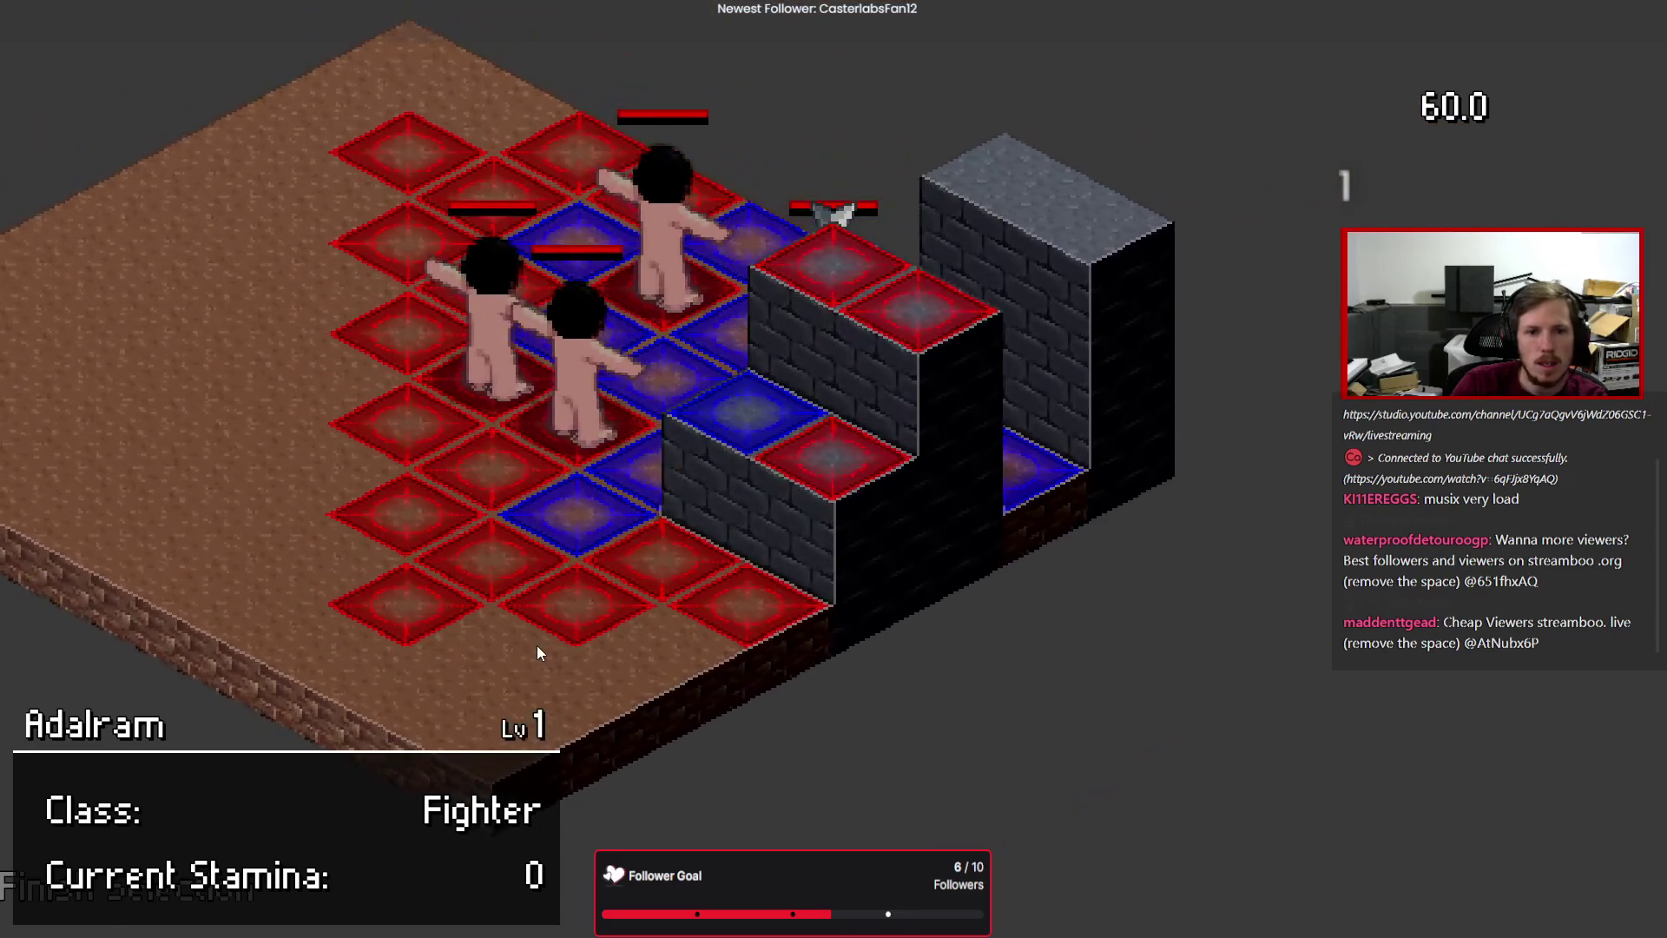
key("Escape")
key("e")
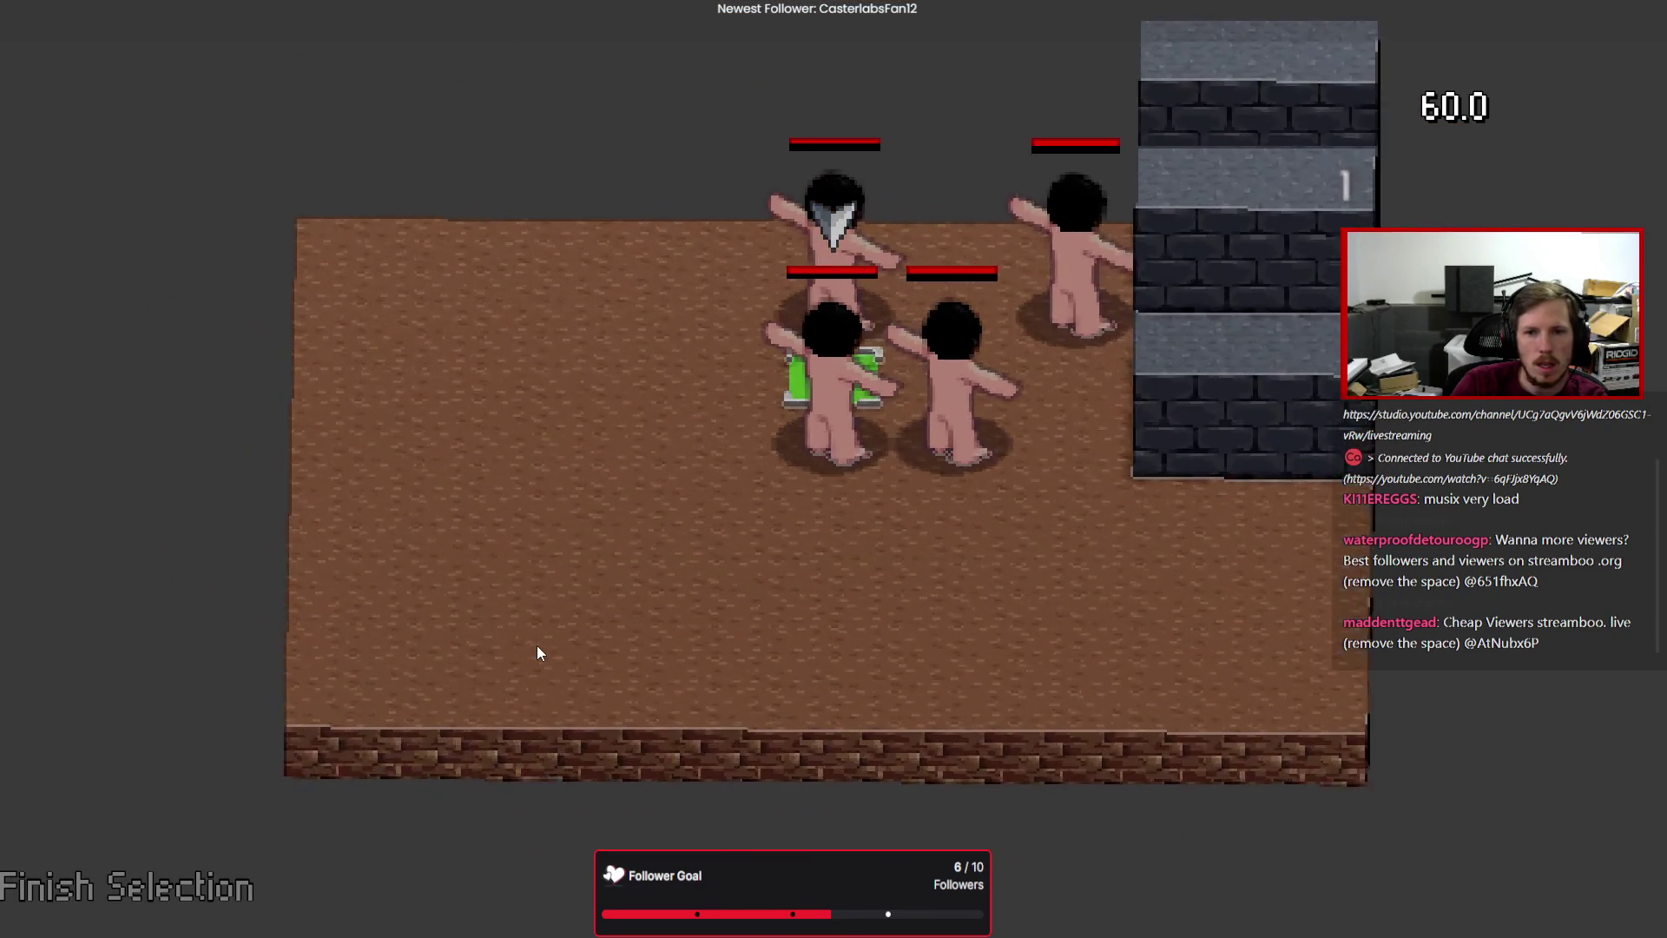
key("q")
key("Tab")
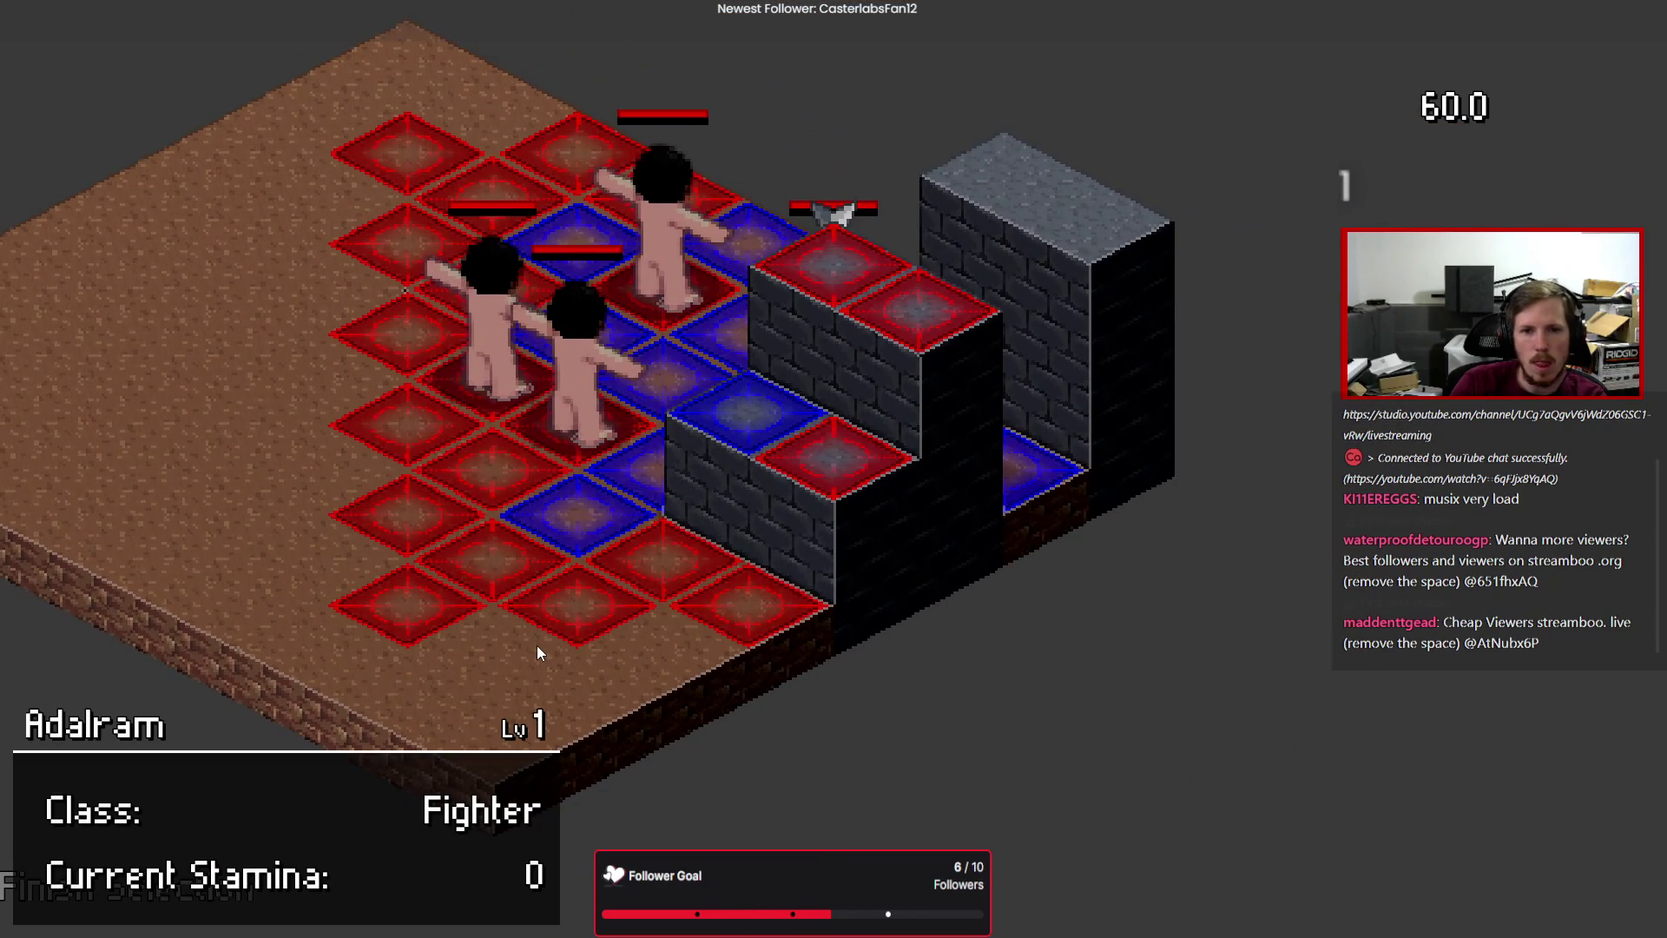
key("Tab")
key("Return")
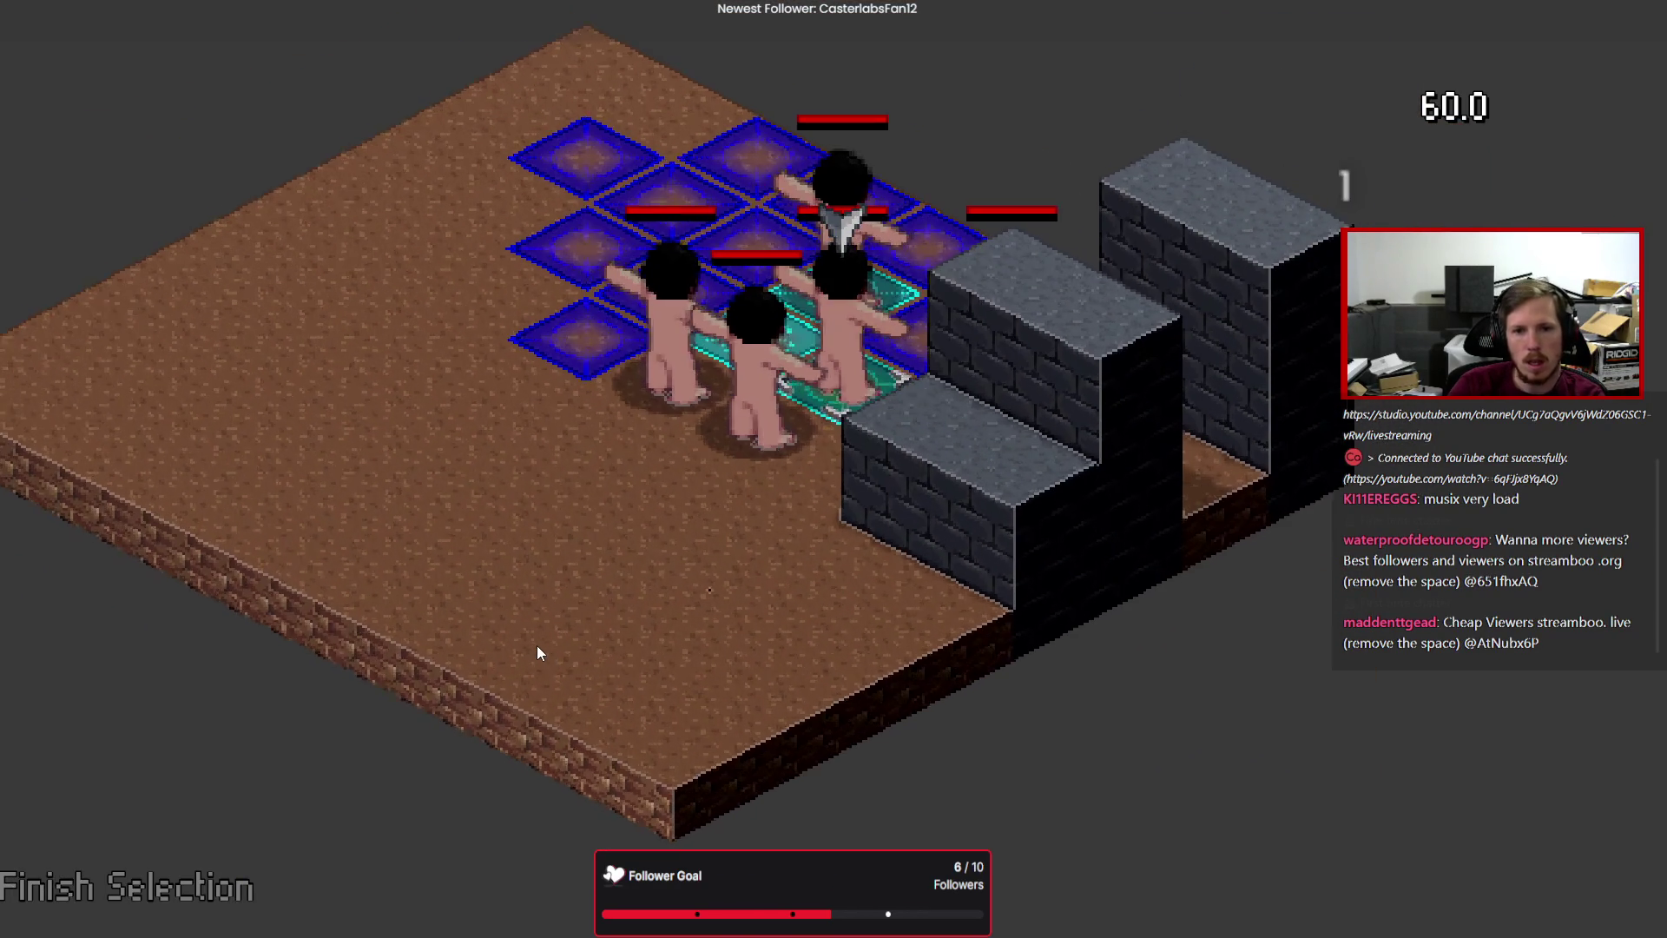
key("w")
key("s")
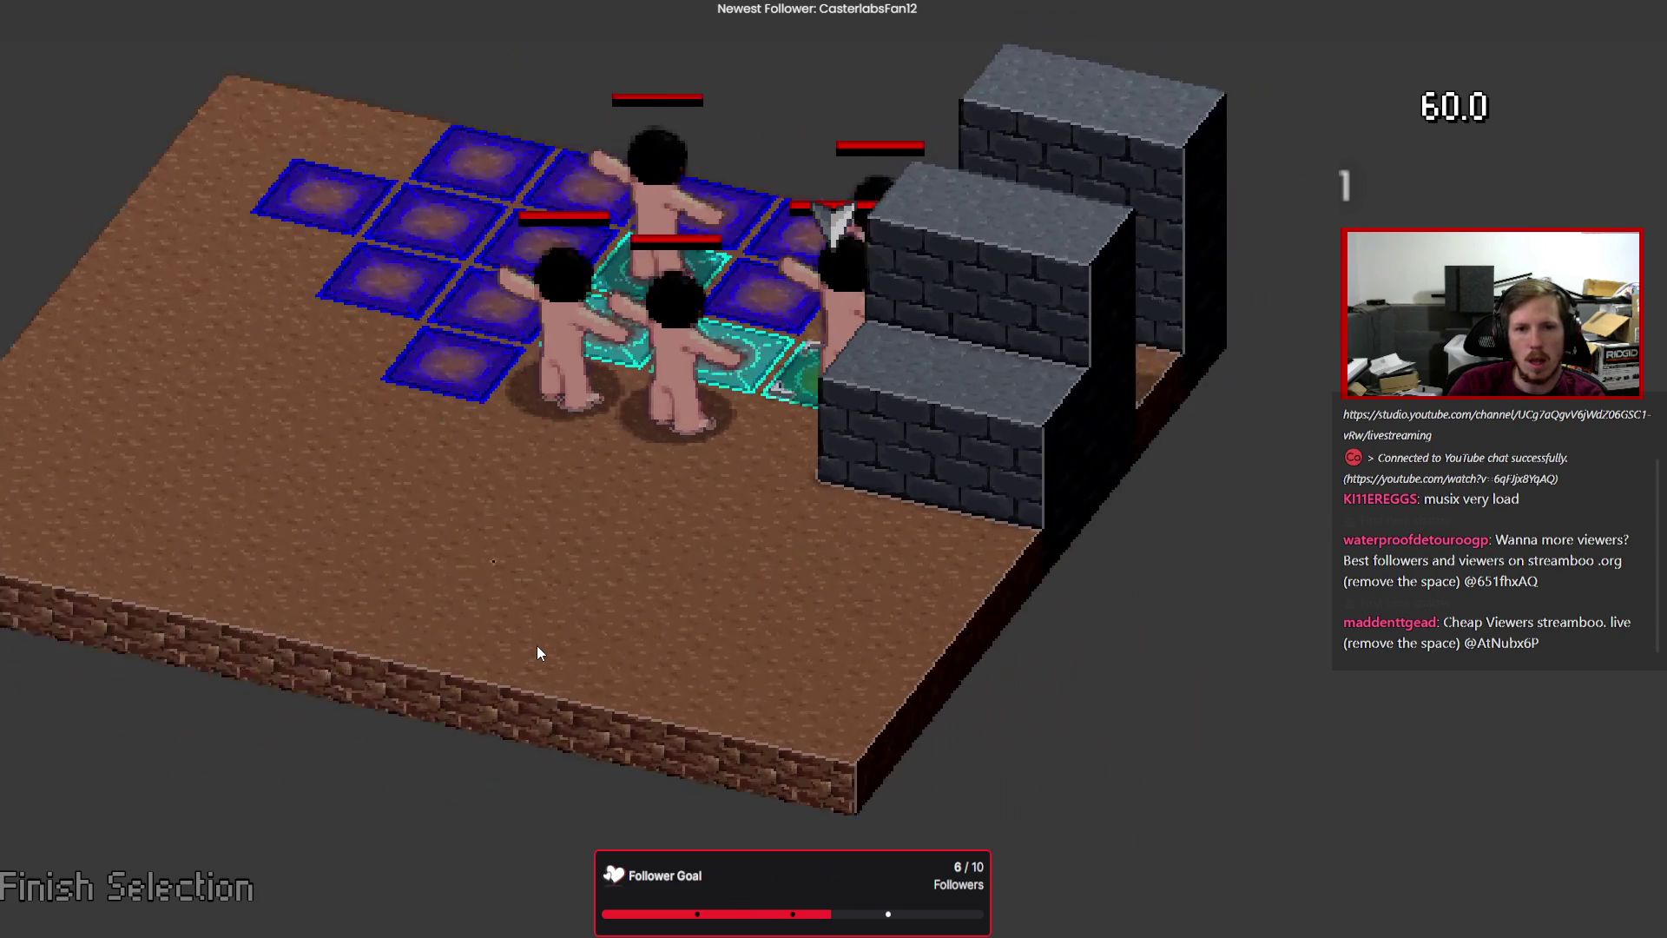
key("Escape")
End the turn, move the action menu between Attack and Abilities, and enter target selection.
key("Return")
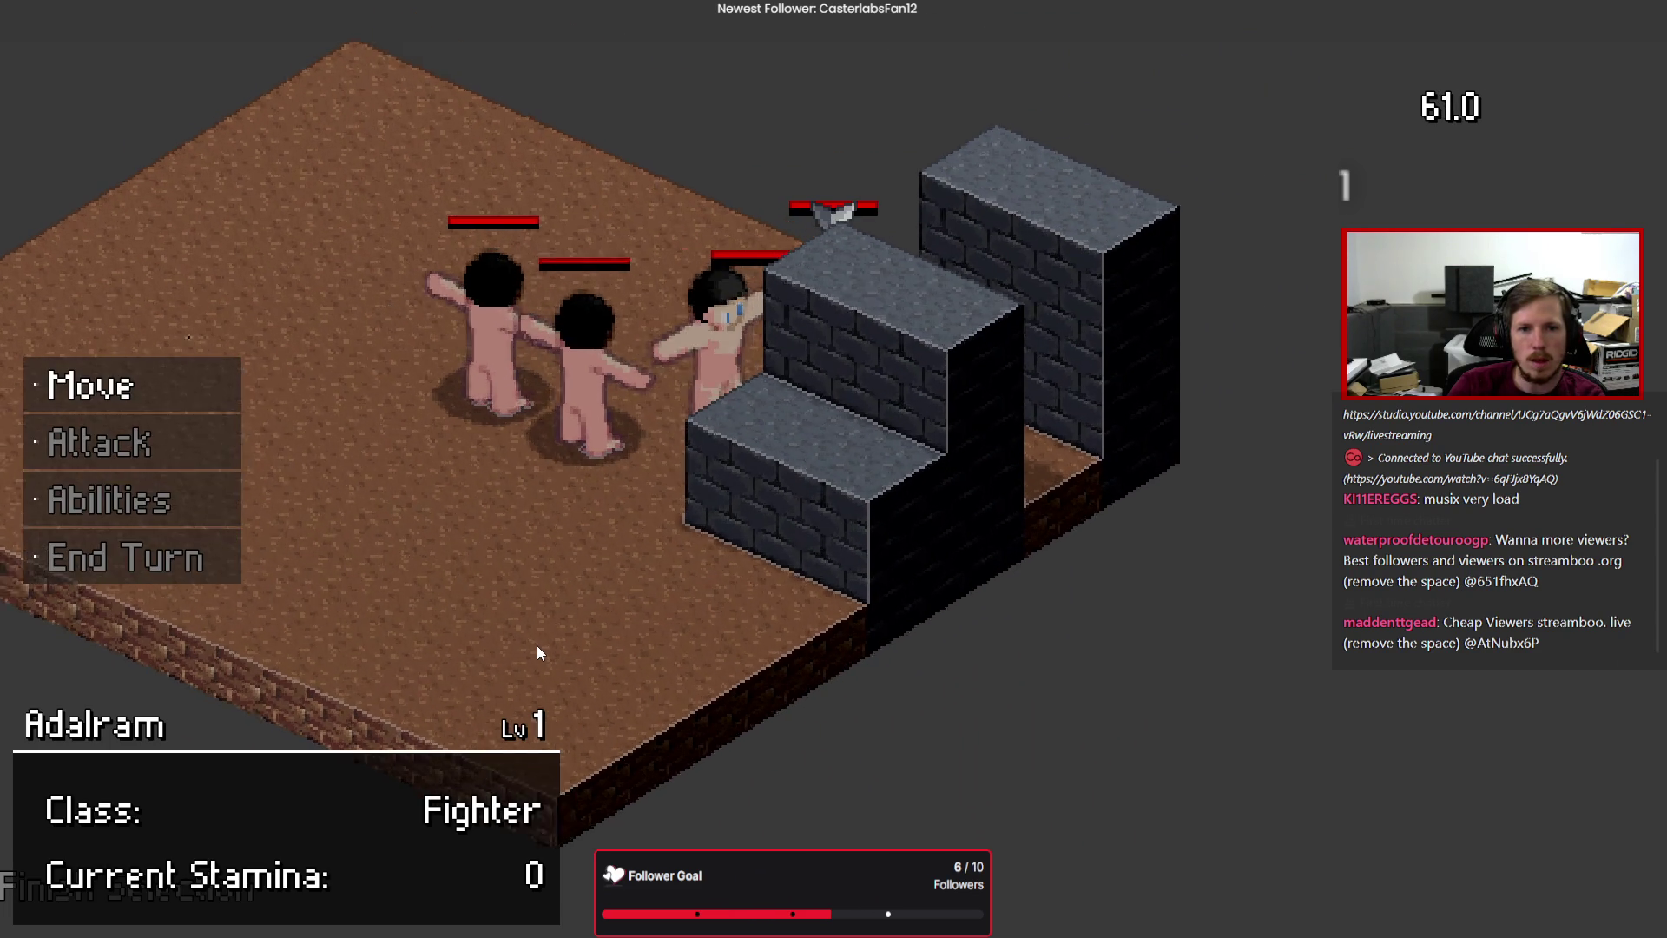
key("Down")
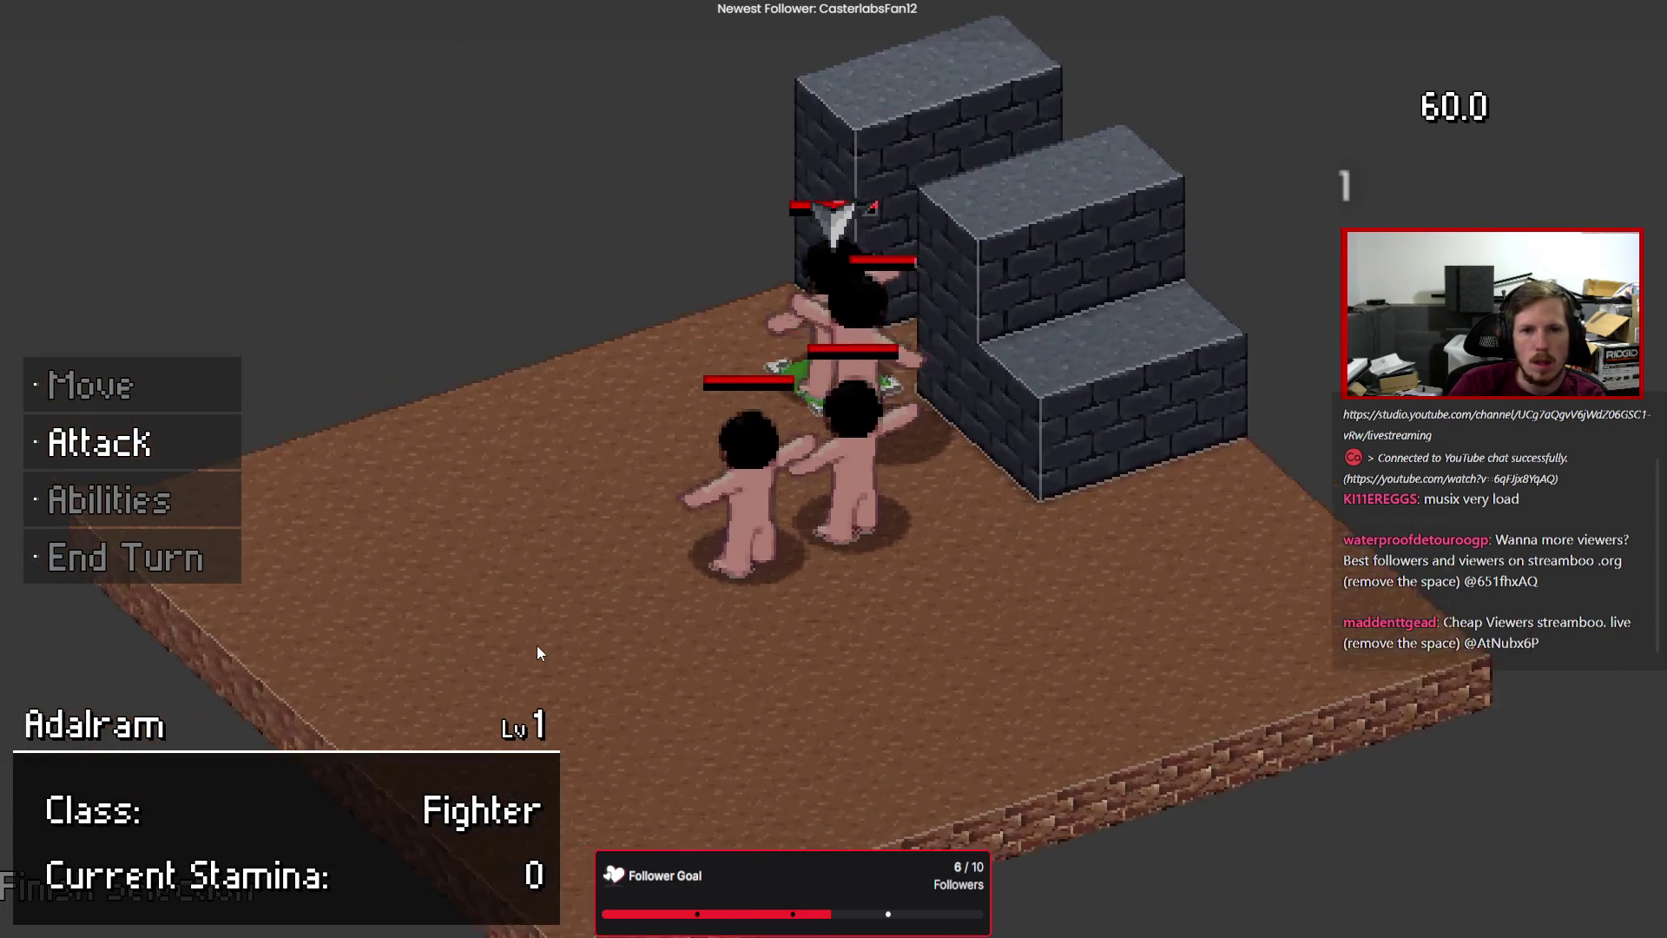
key("Down")
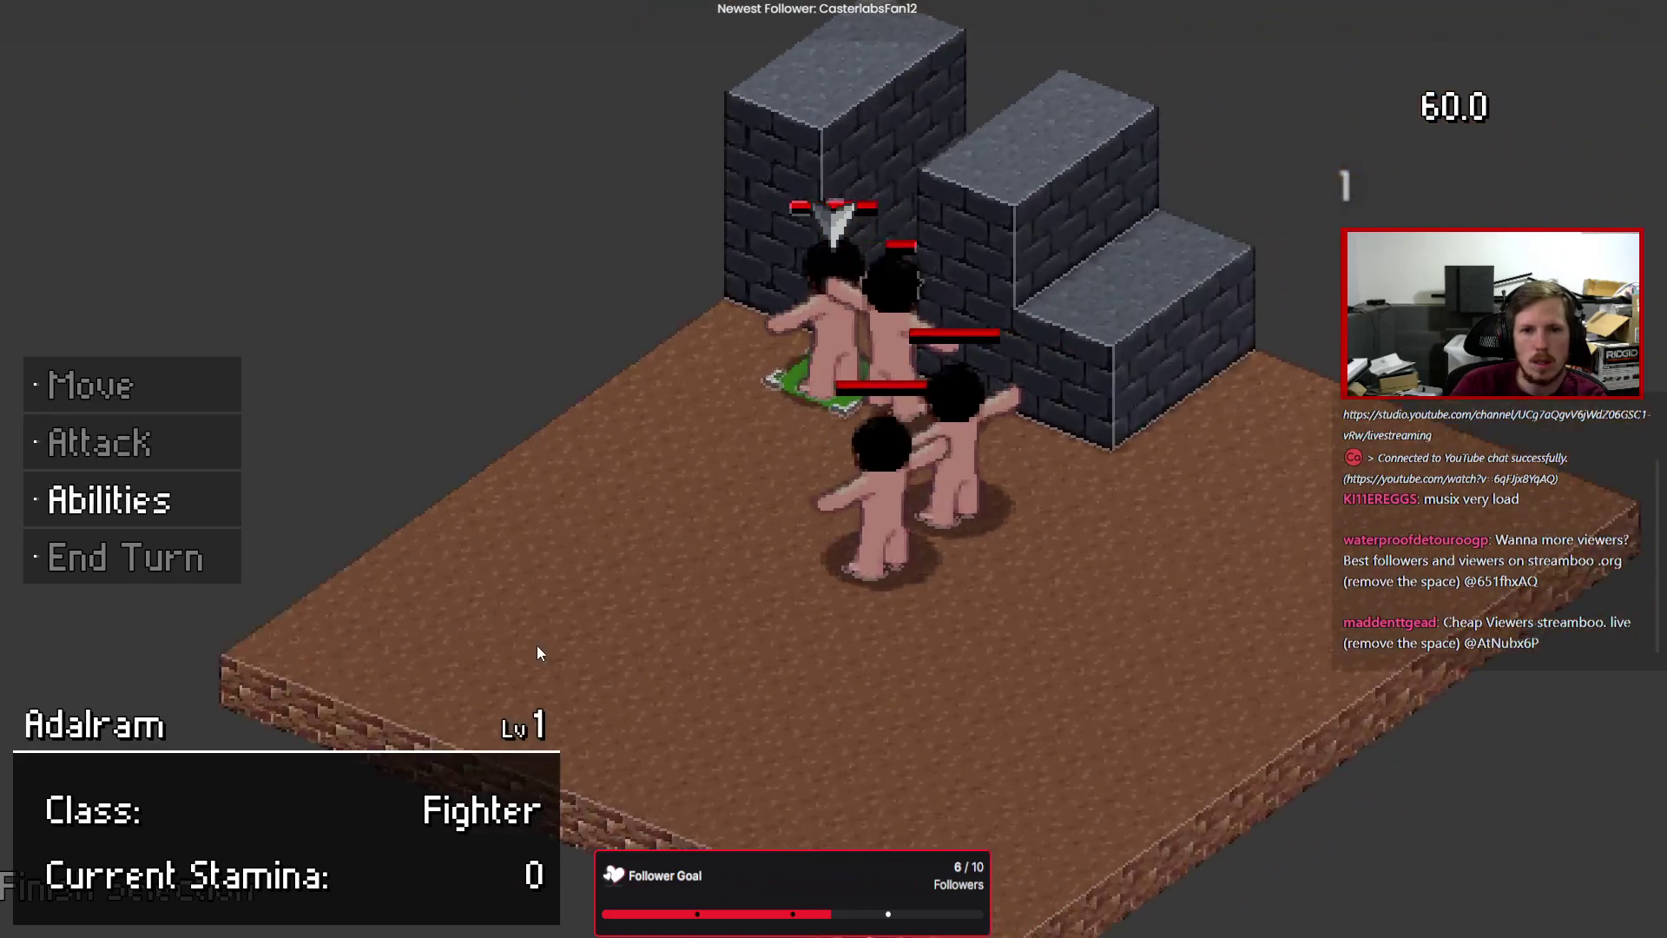
key("Up")
key("Down")
key("Return")
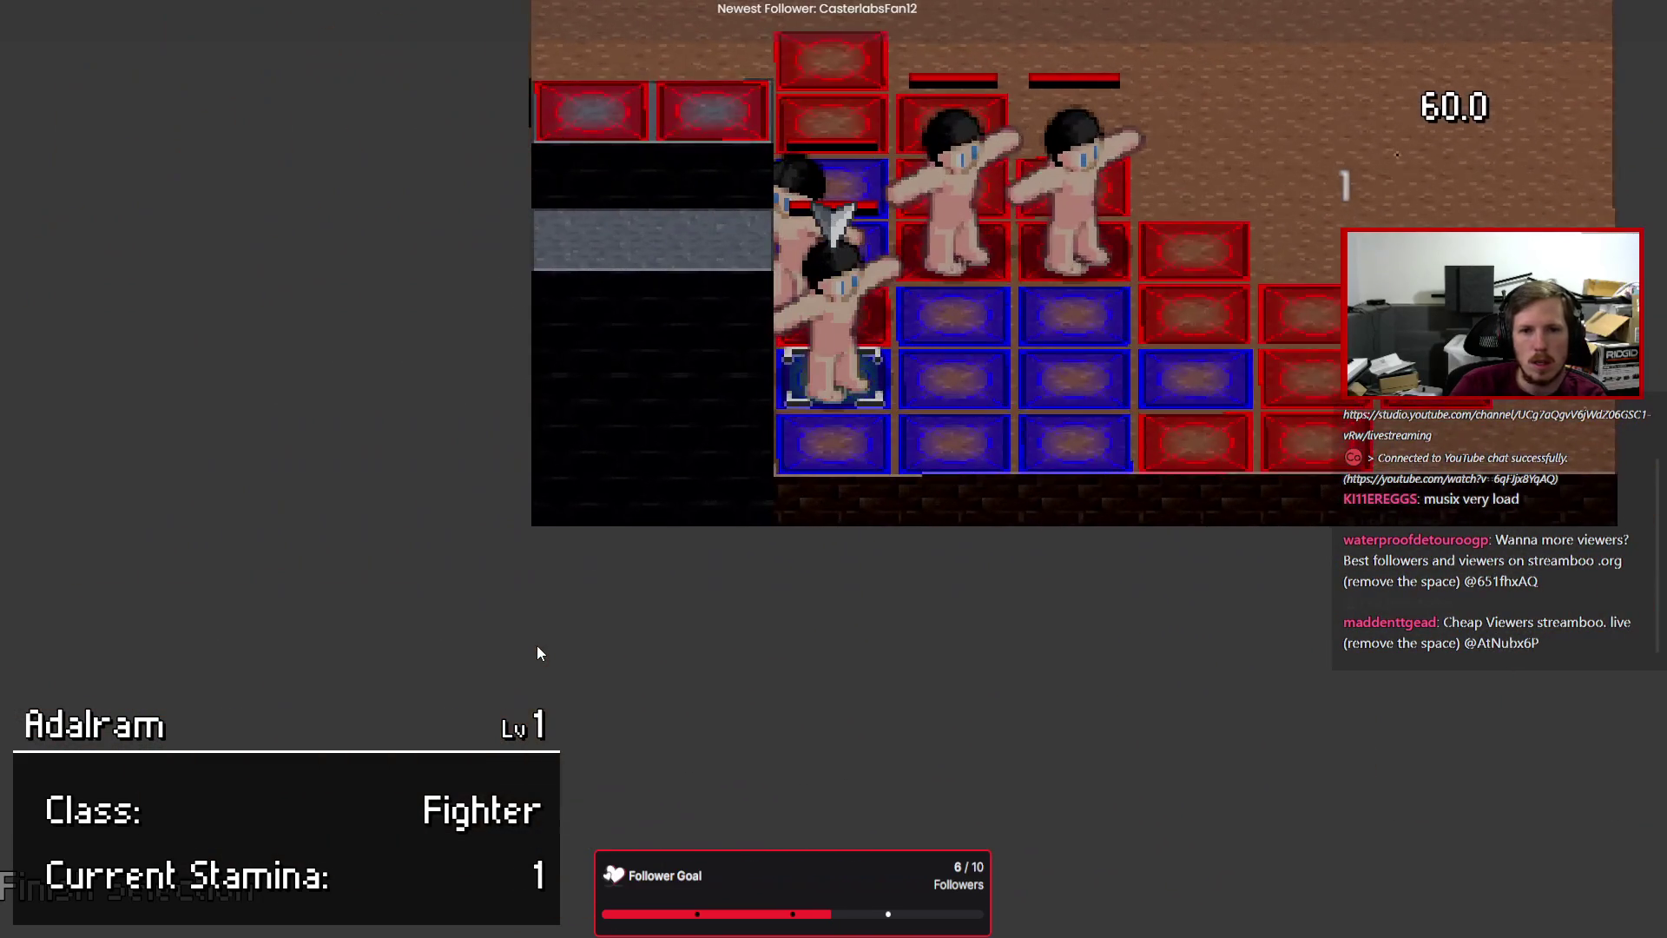
key("Left")
Move the target cursor among Asric, Leven and an empty tile, then stop the game with F8.
key("Right")
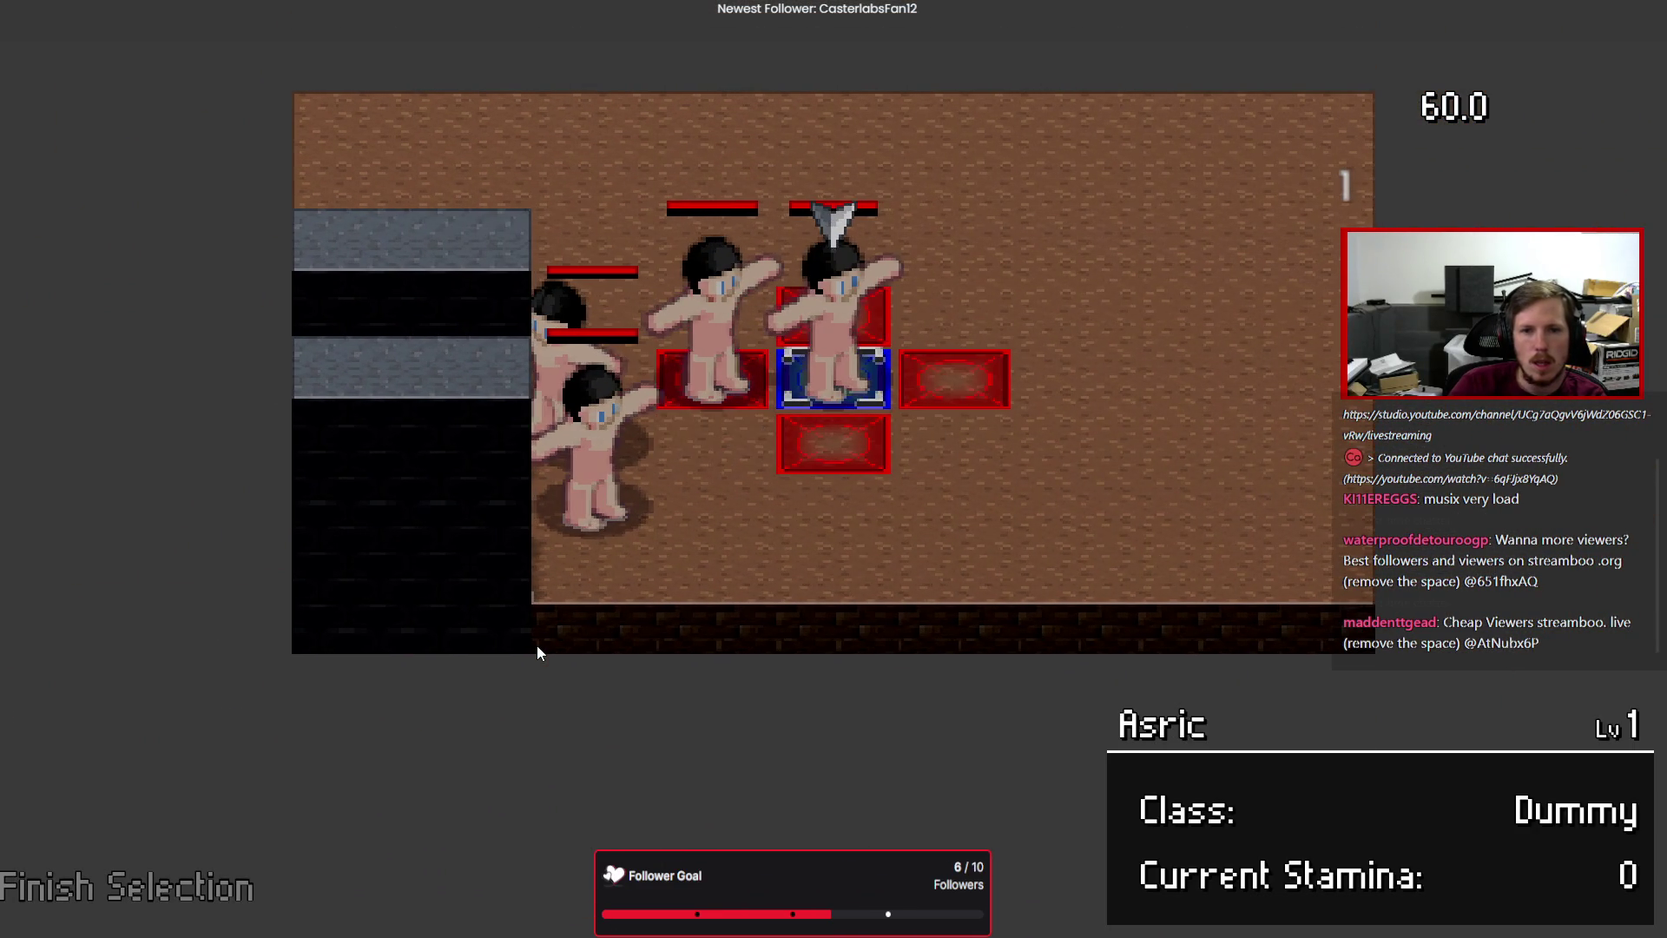
key("Right")
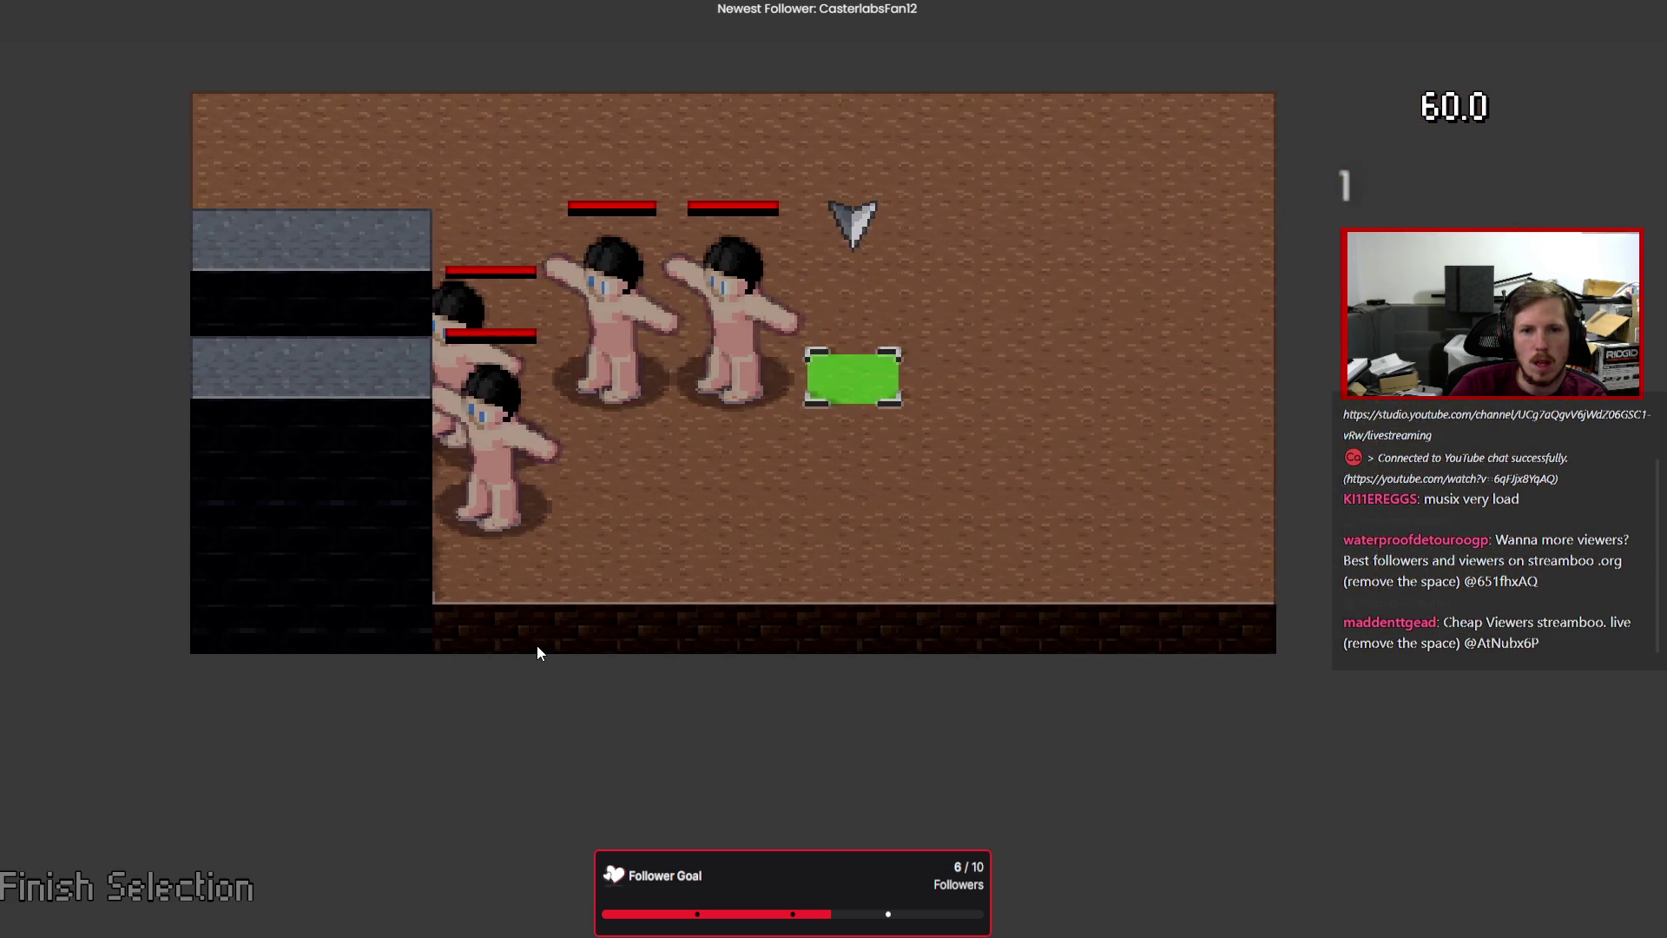
key("Left")
key("Right")
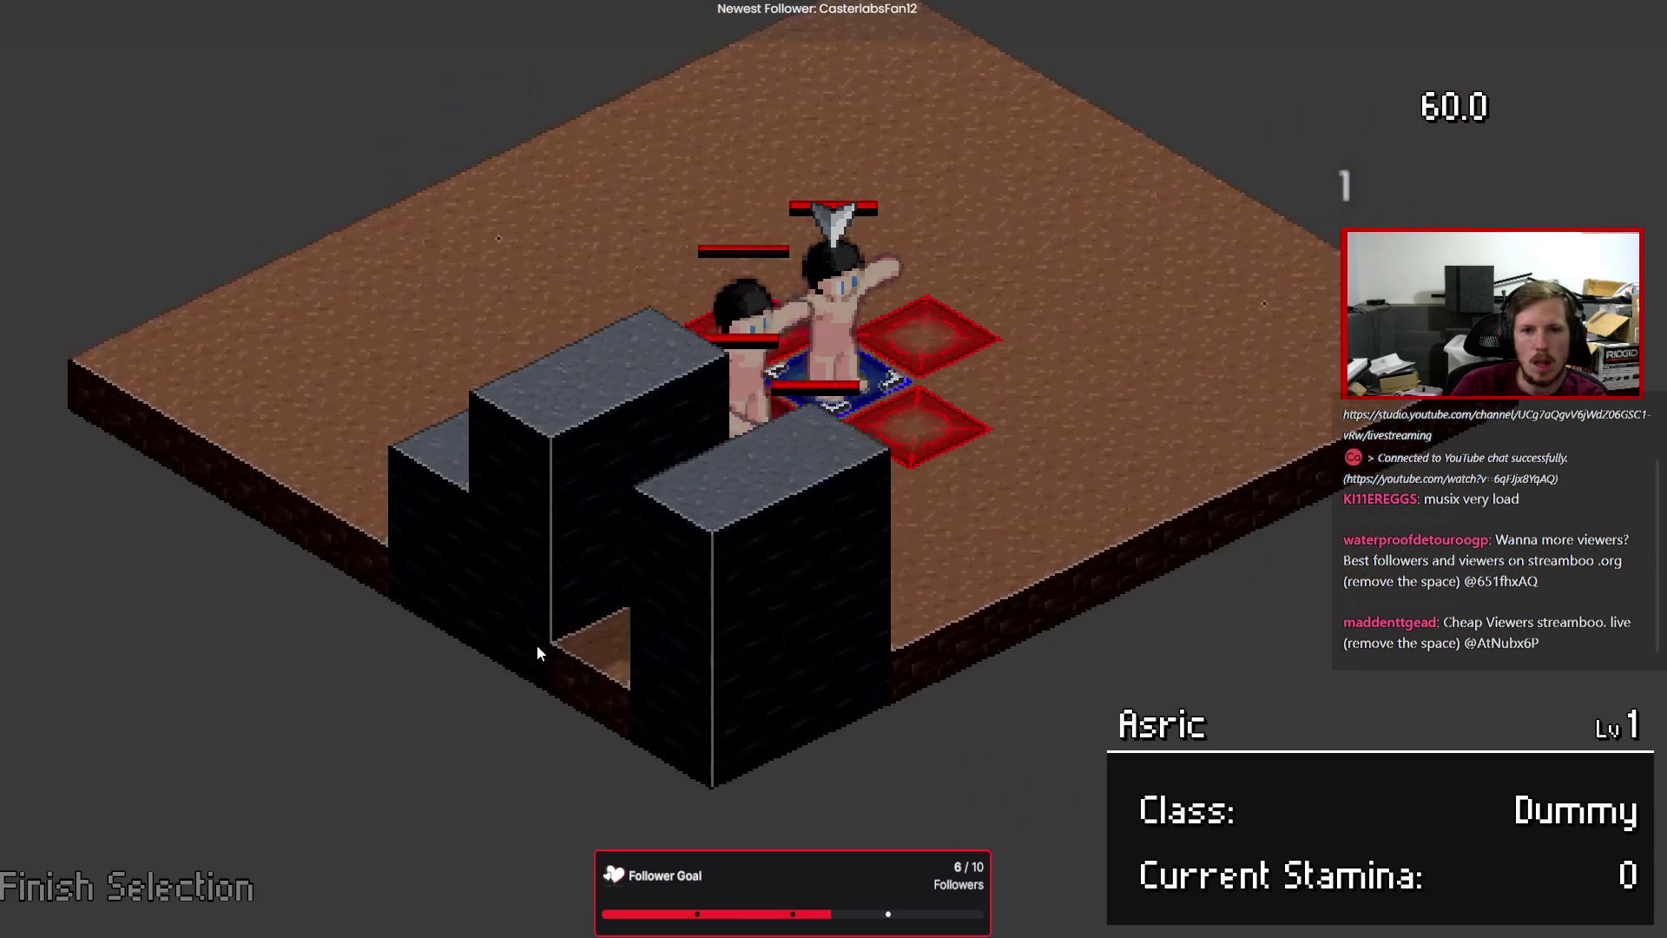
key("Left")
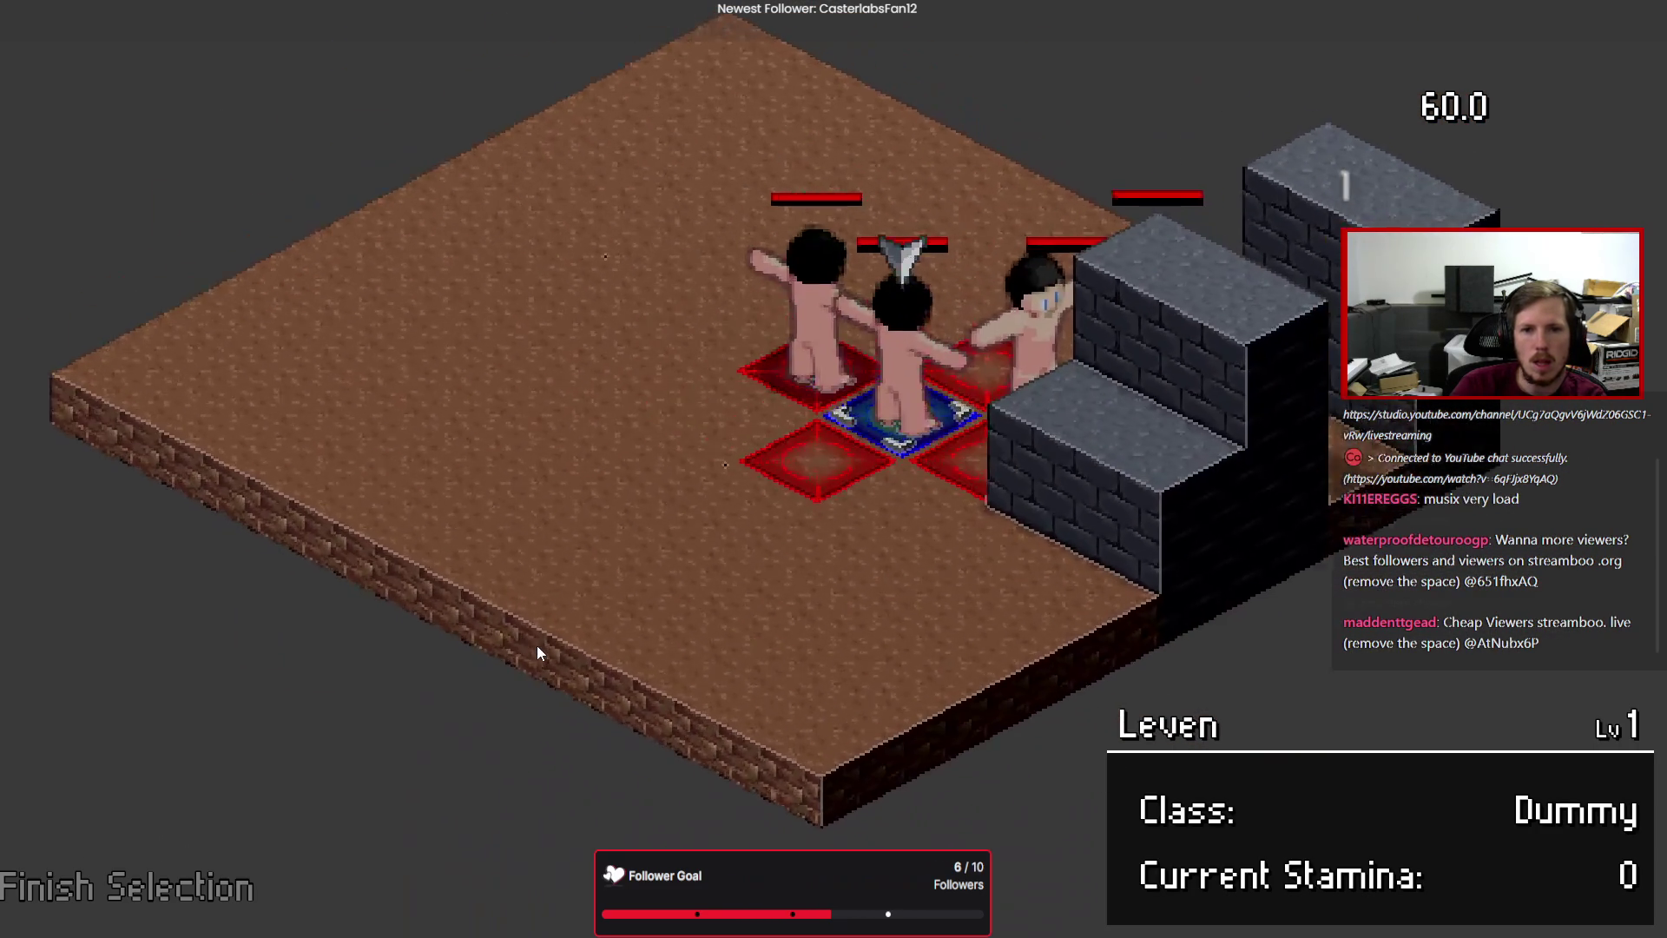
key("Right")
key("F8")
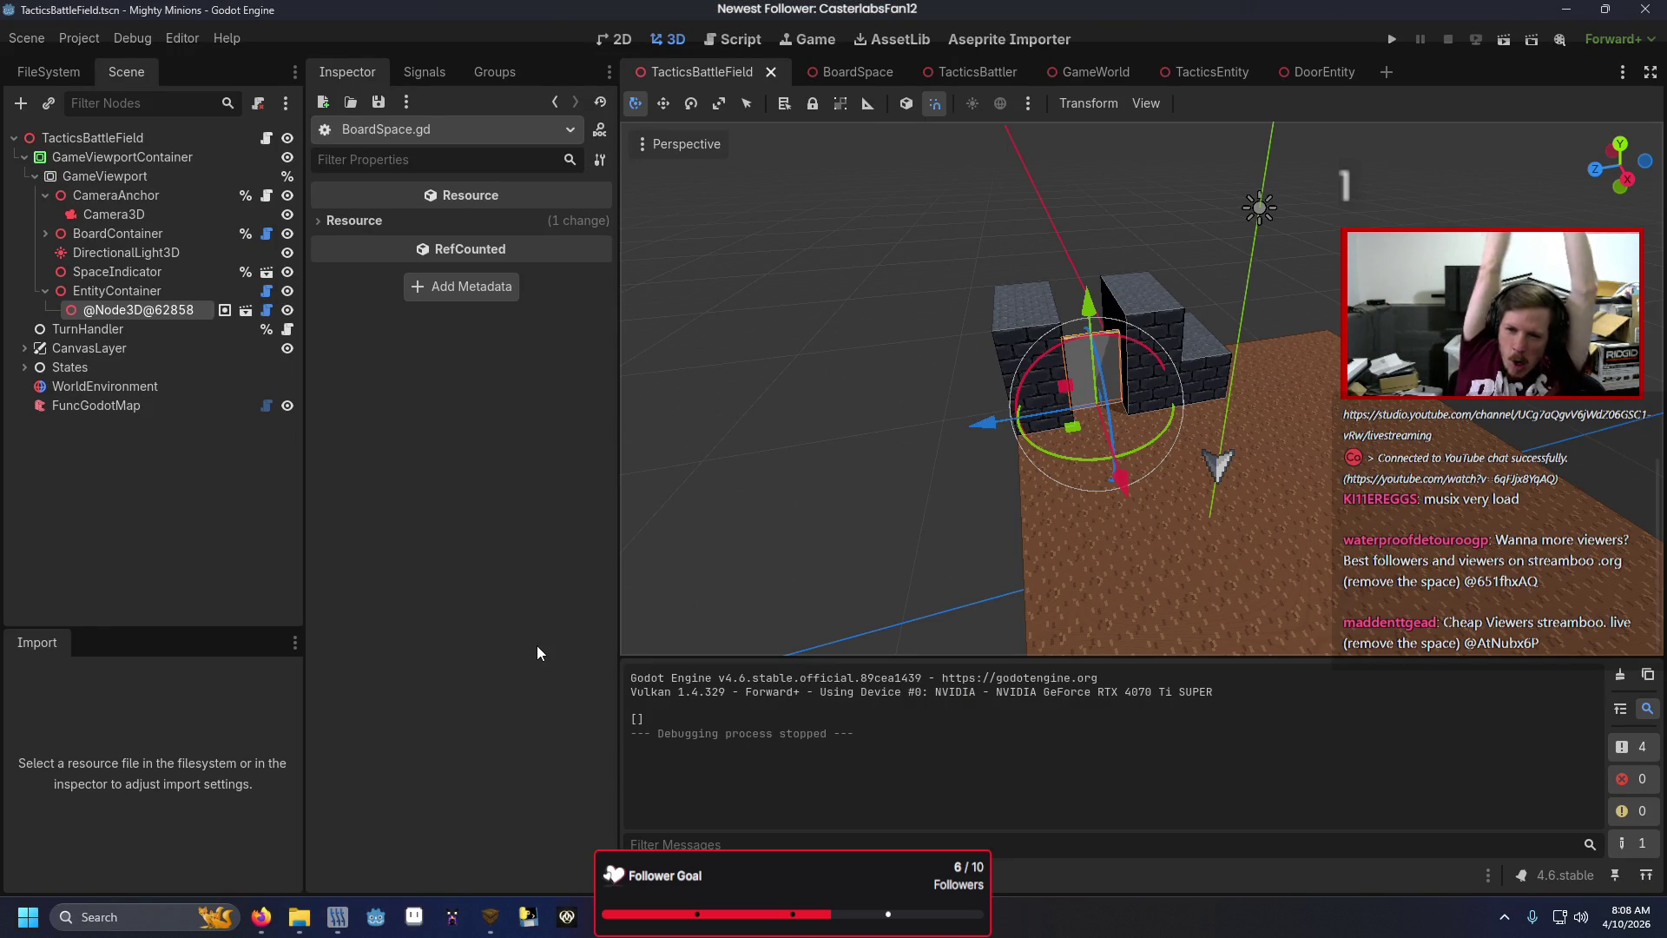
Rerun the game, start a New Game, finish selection and rotate the camera, then reopen TeamPlacement.gd.
key("F5")
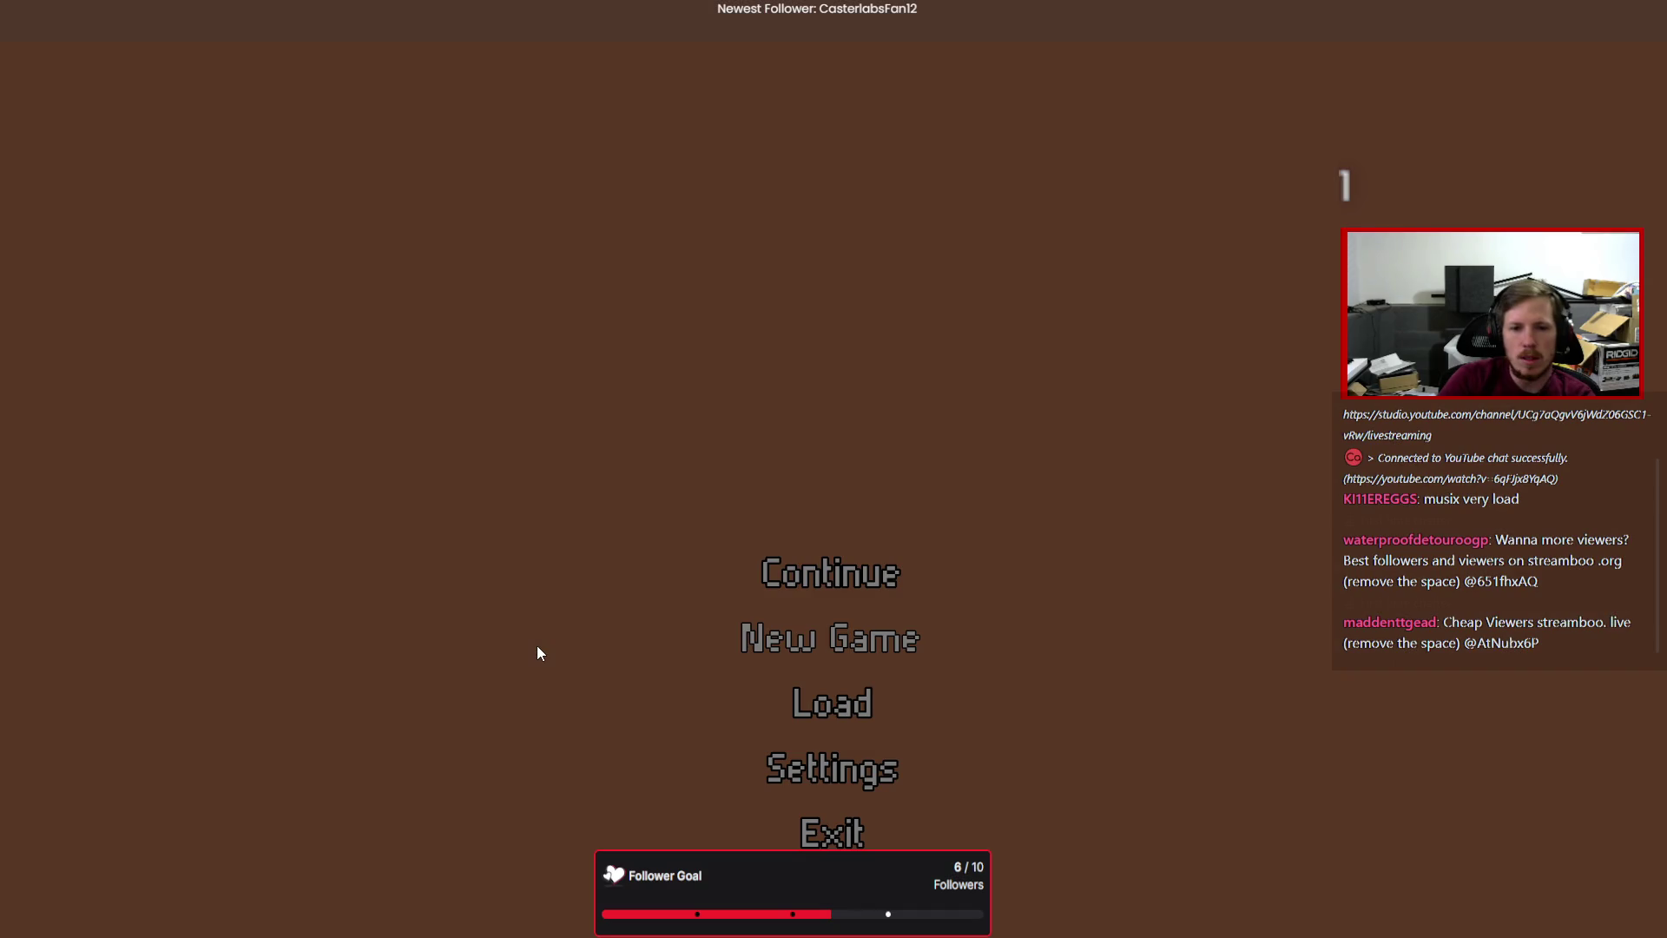
key("Return")
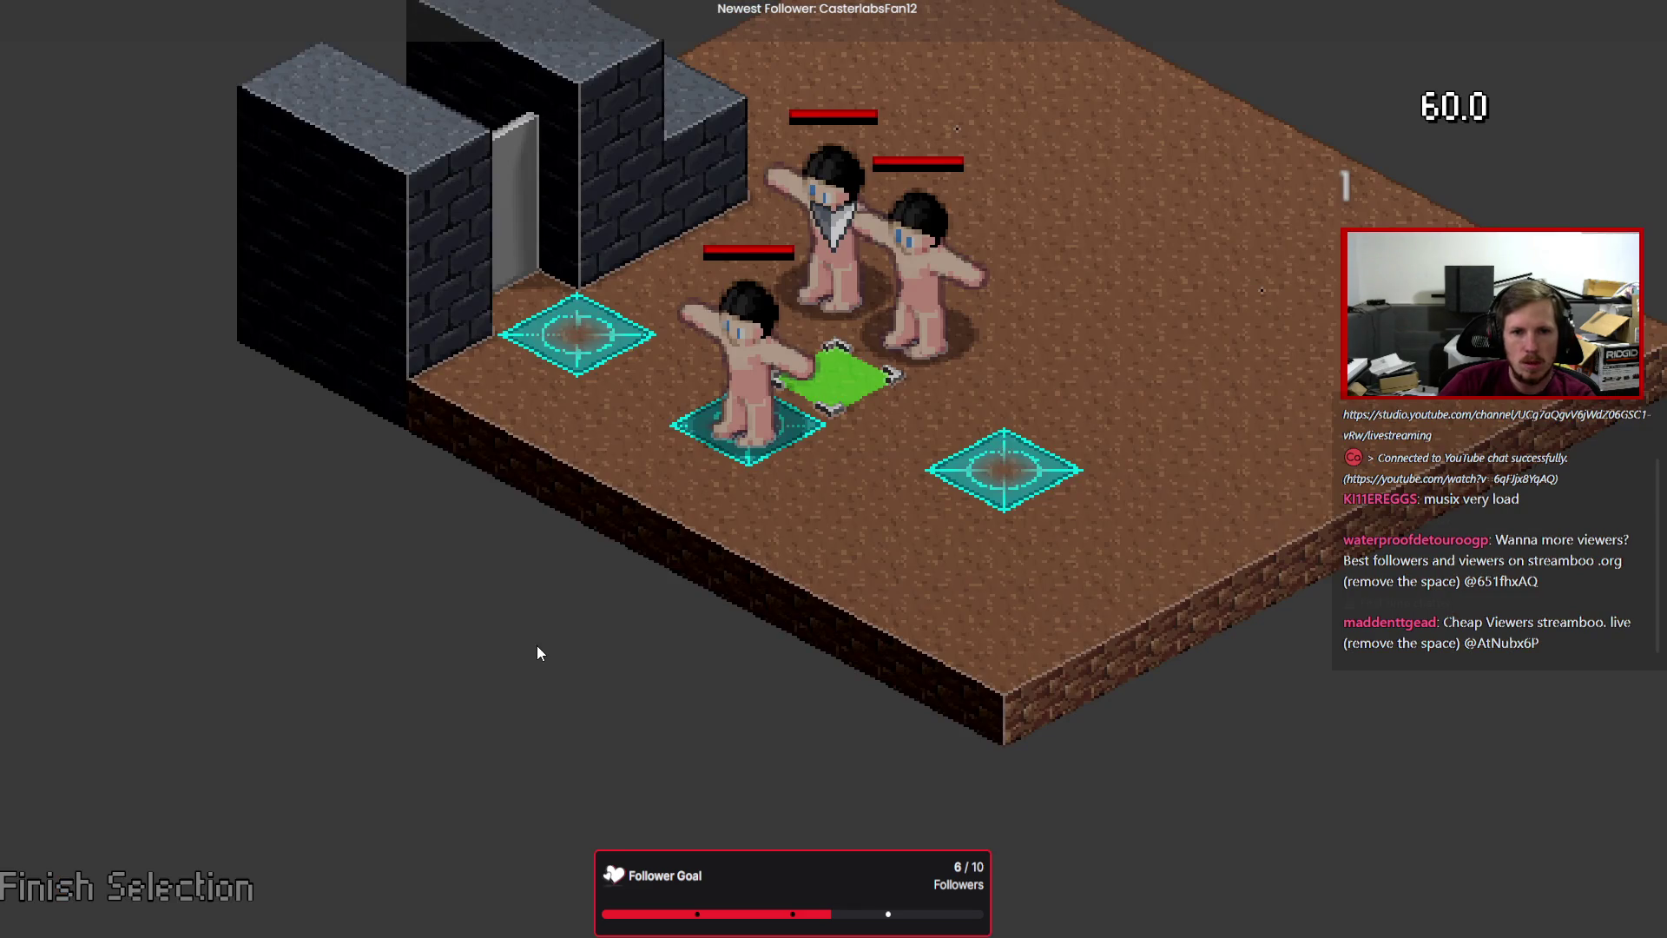
key("Return")
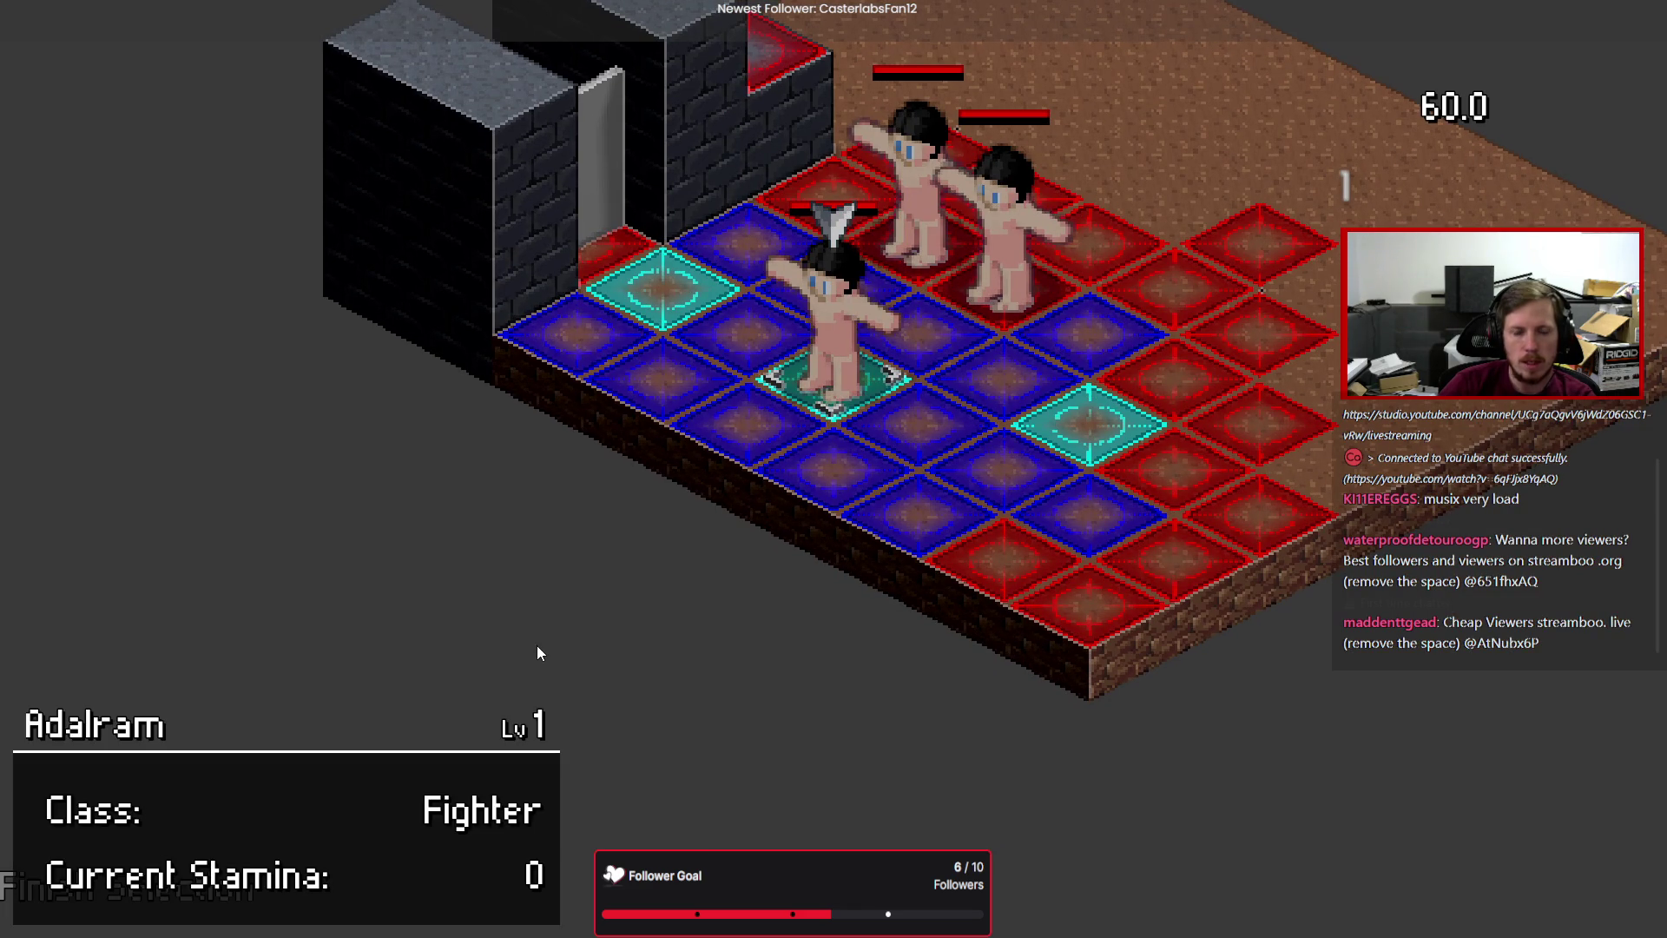
key("Escape")
key("Return")
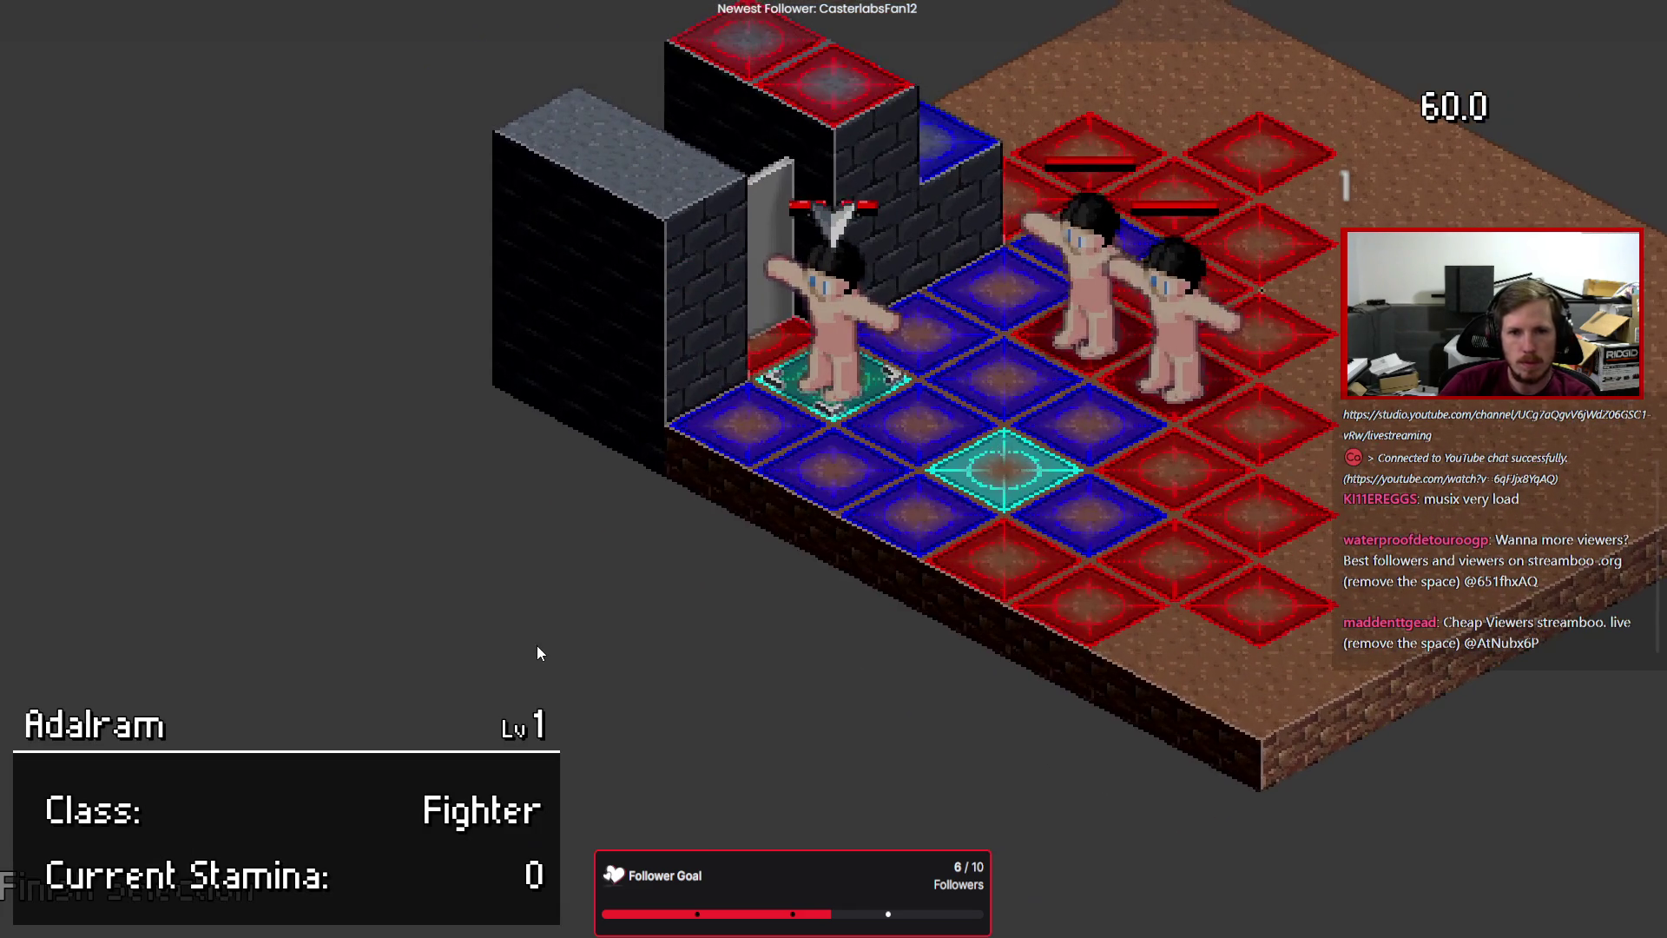
key("e")
key("e")
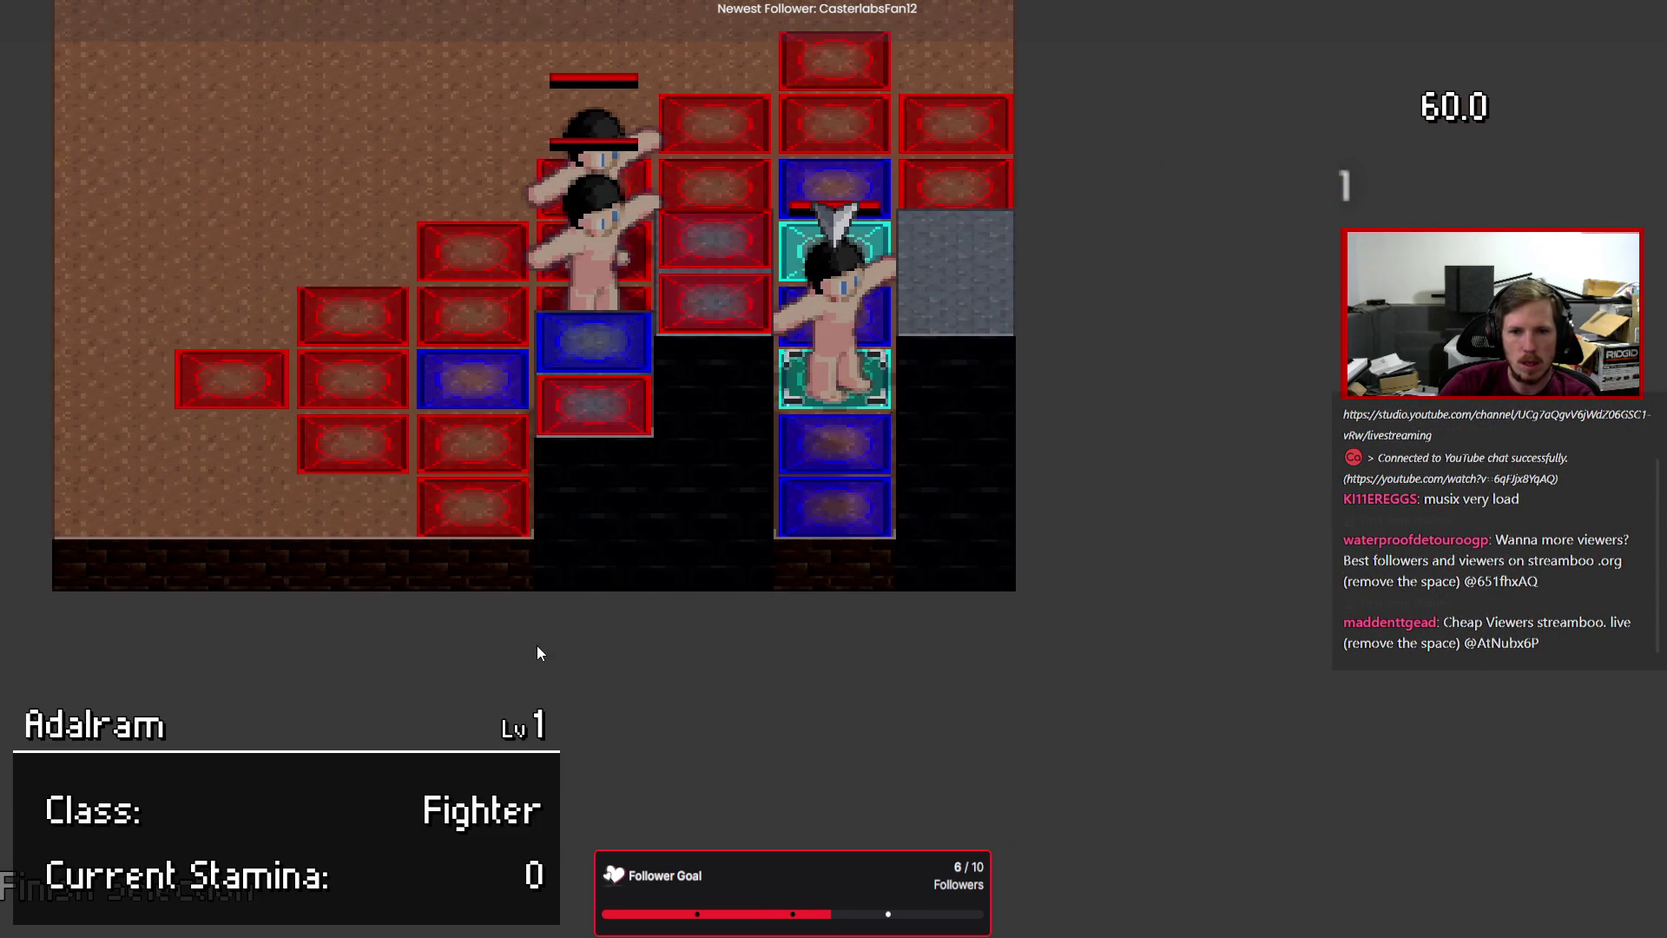
key("alt+F4")
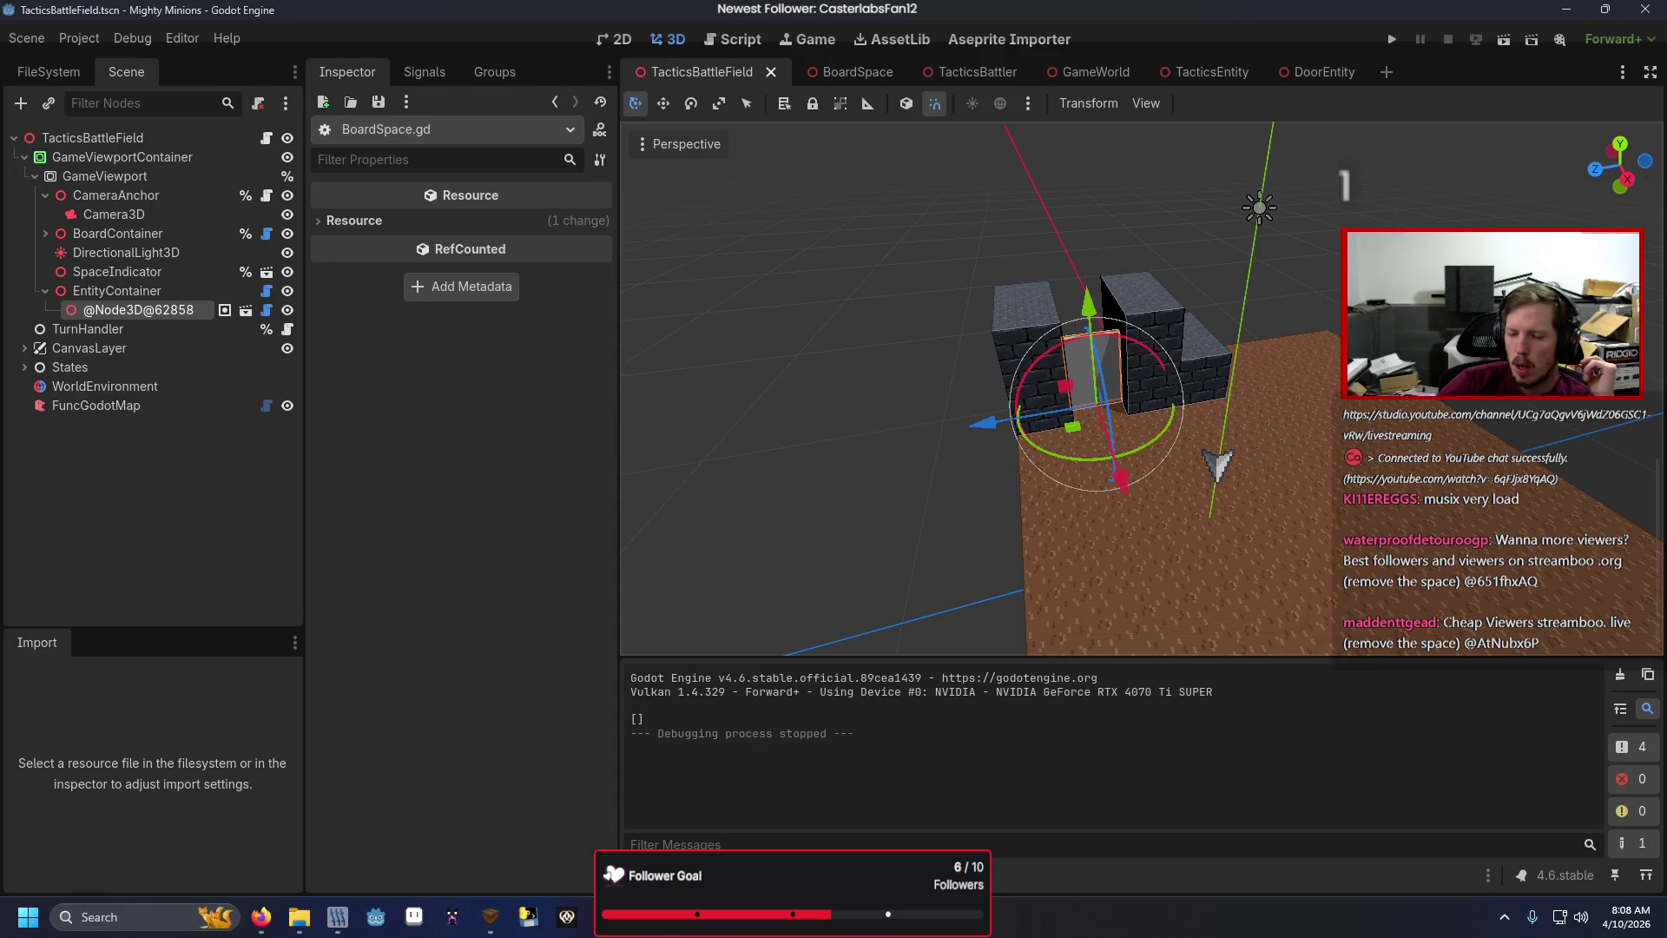
key("ctrl+F3")
Select moveable_spaces on line 24, try a replacement, and jump to current_entity's declaration.
scroll(692, 540, "down", 4)
scroll(692, 540, "up", 6)
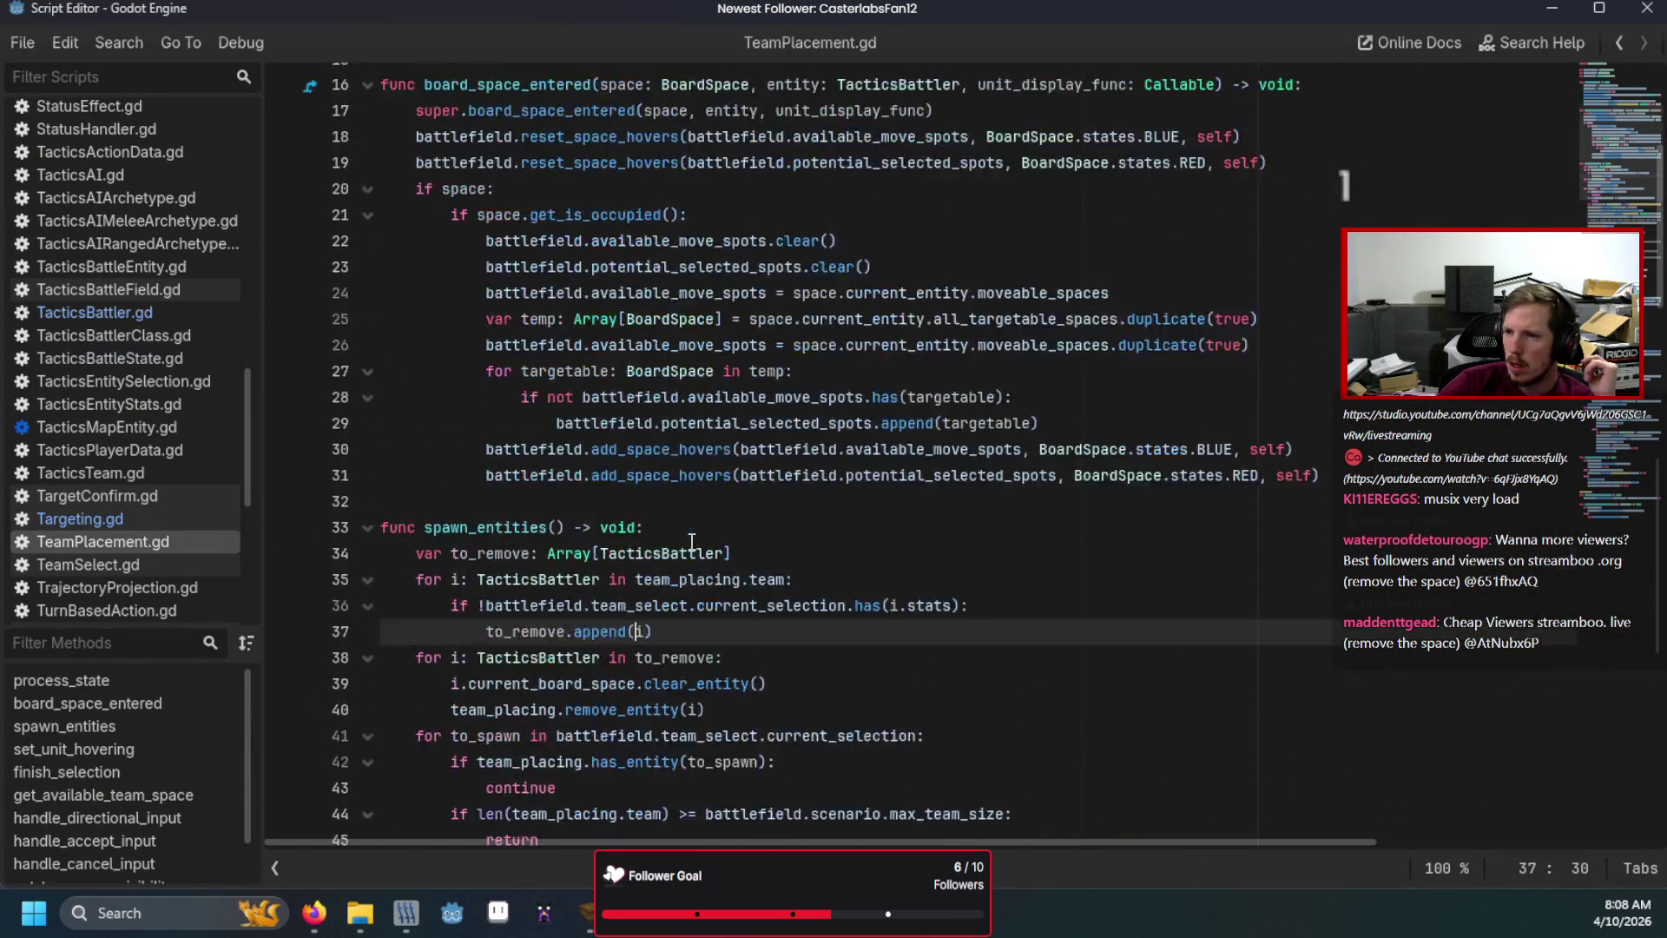
scroll(692, 540, "up", 4)
left_click(1022, 474)
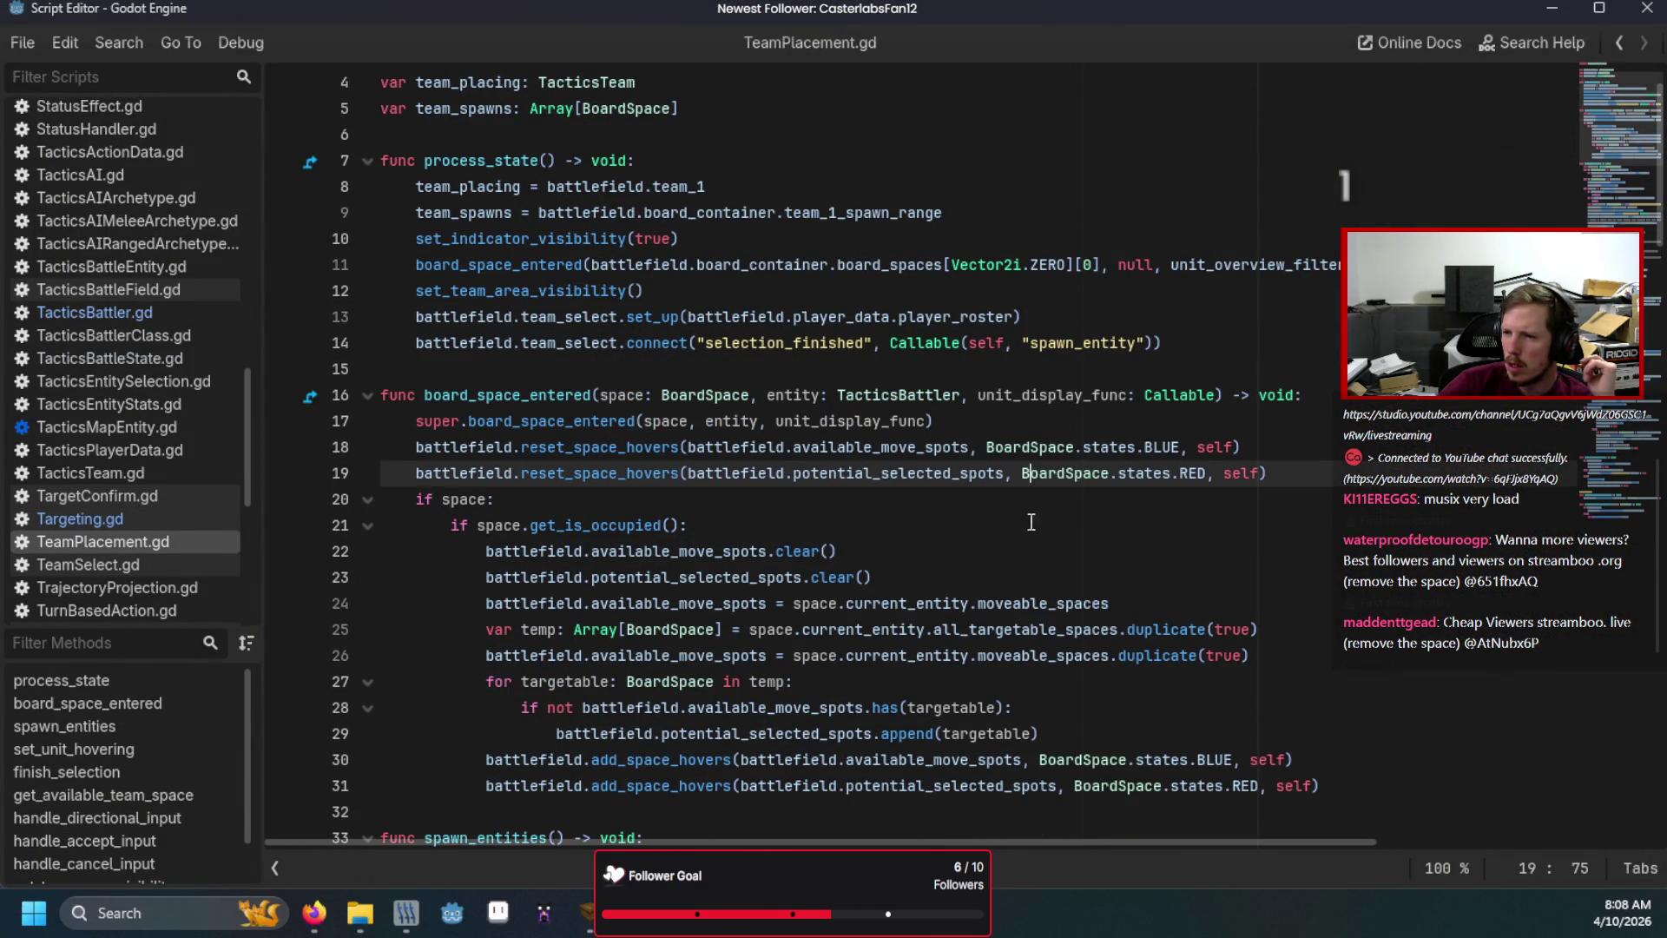
left_click(1066, 603)
double_click(1042, 604)
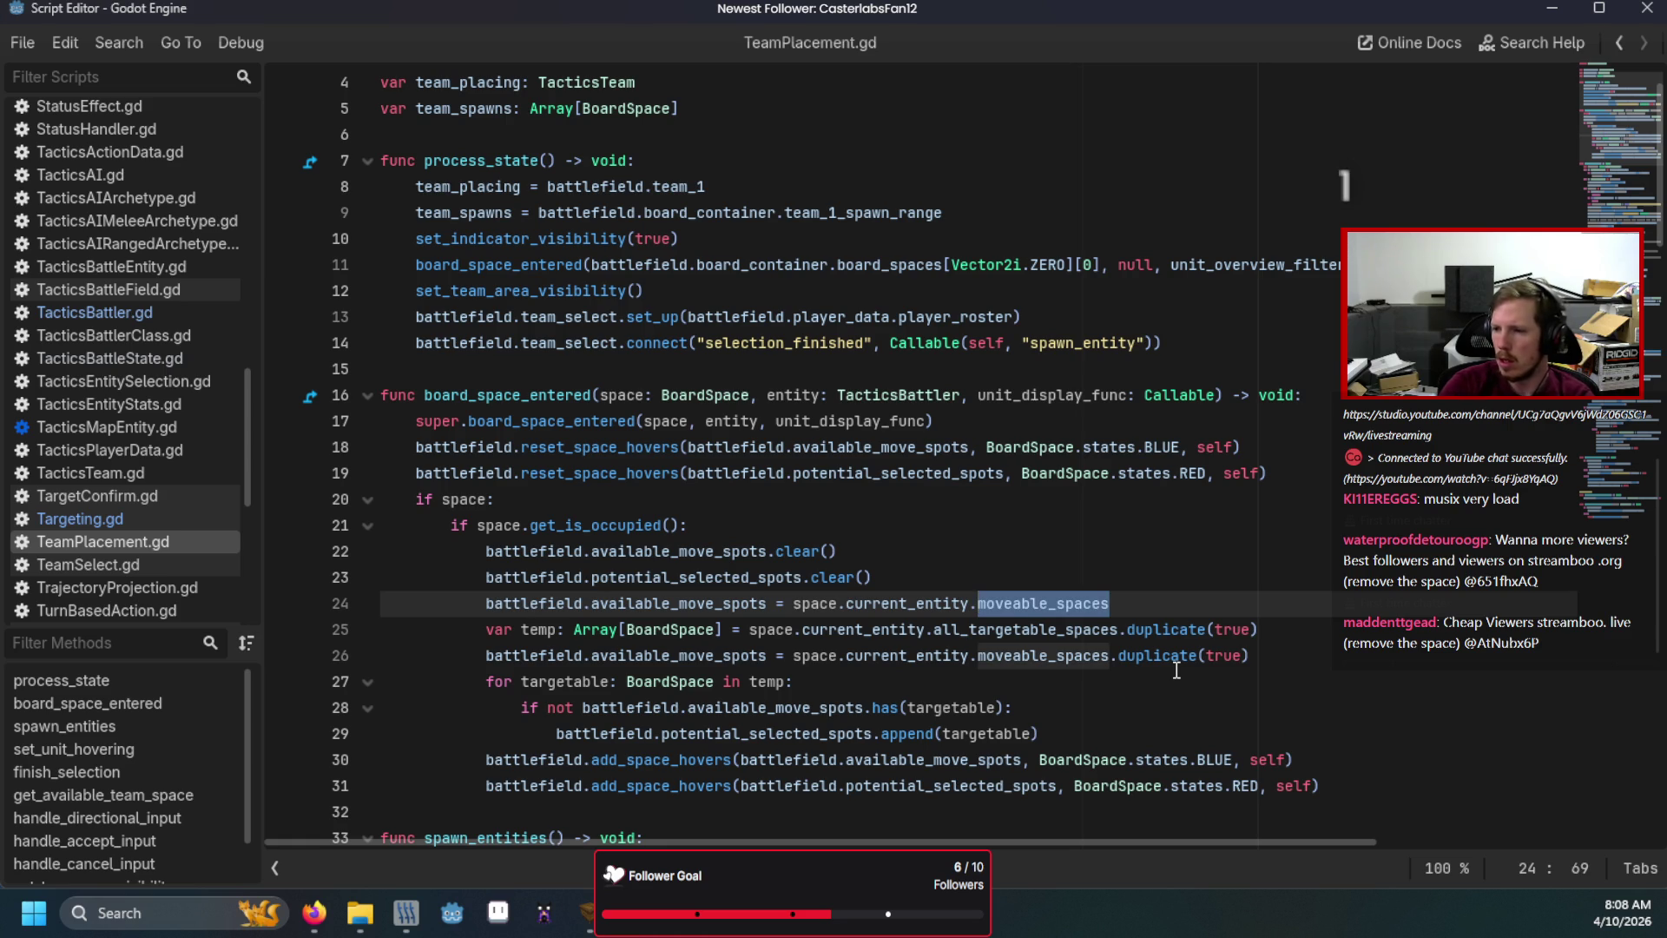
type("get_mo")
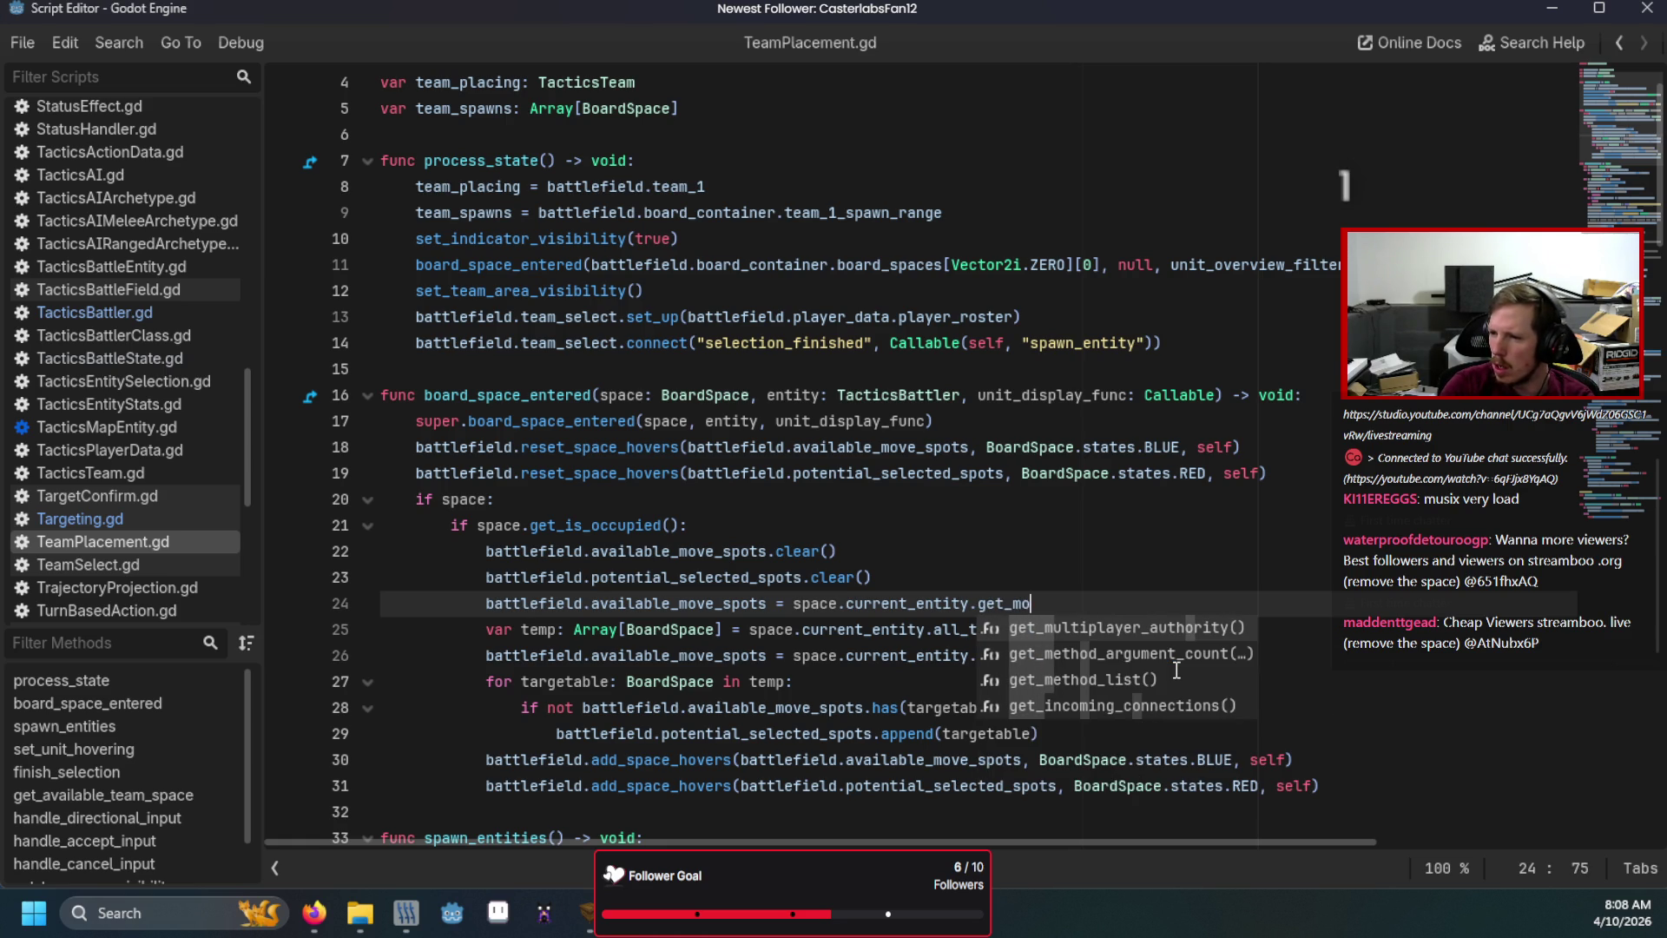
key("BackSpace")
key("BackSpace")
key("BackSpace")
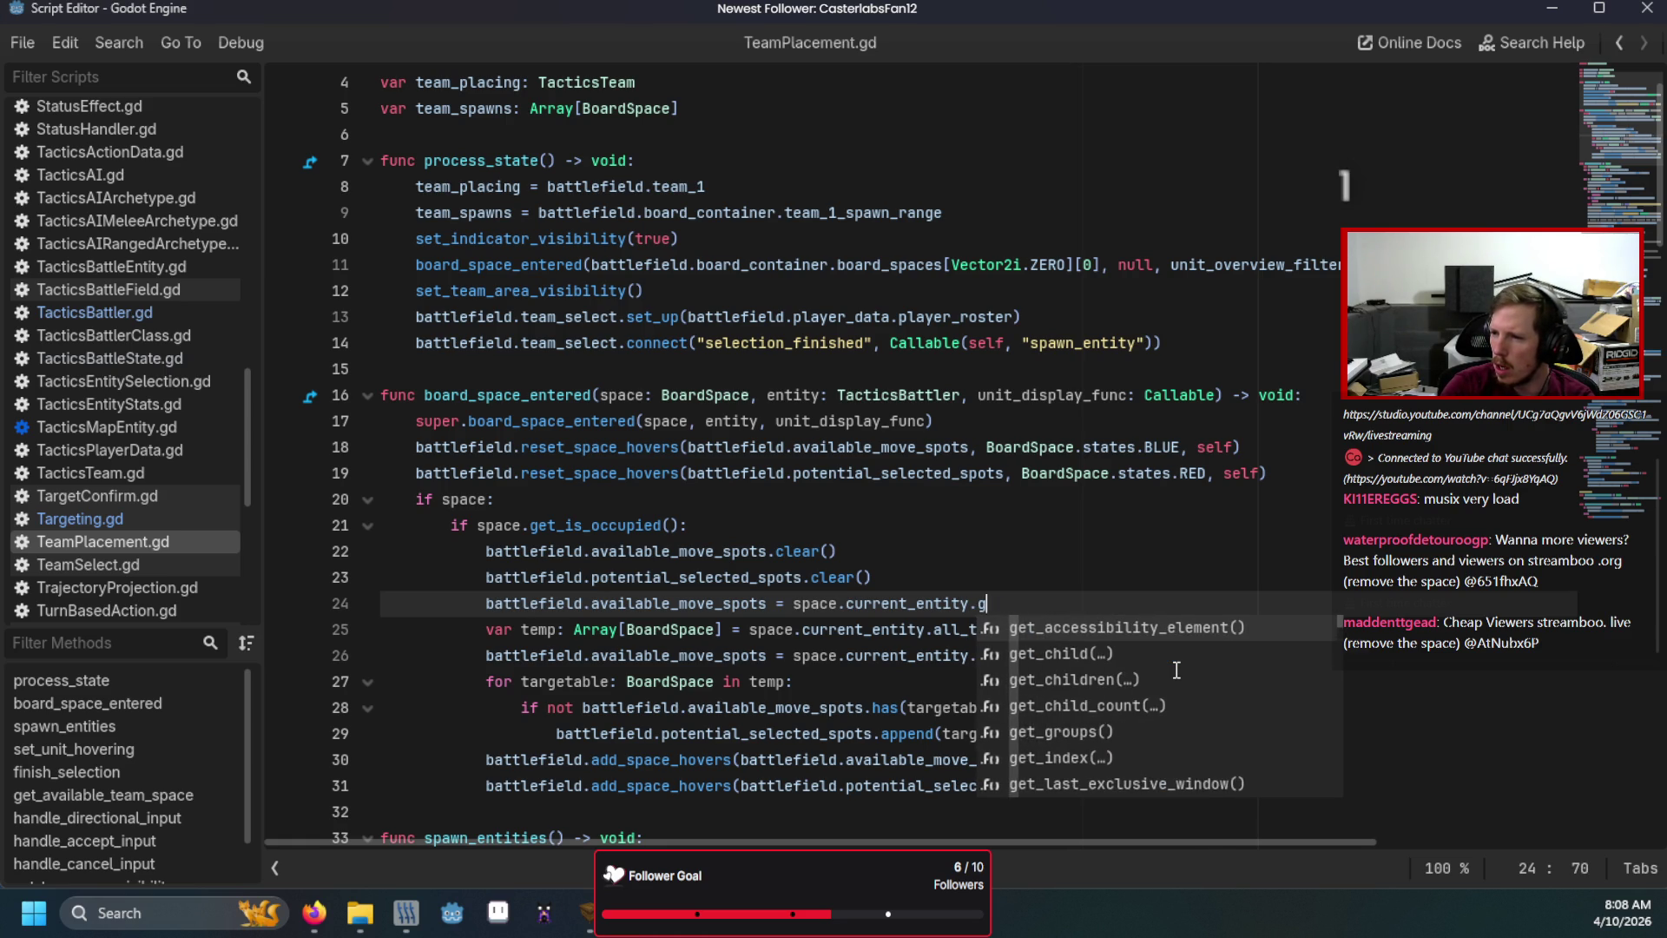
left_click(902, 601, "ctrl")
Check move-range methods in TacticsBattler.gd, BoardSpace.gd and FreeRoam.gd, then type '.get_spaces' on line 24.
scroll(902, 602, "down", 20)
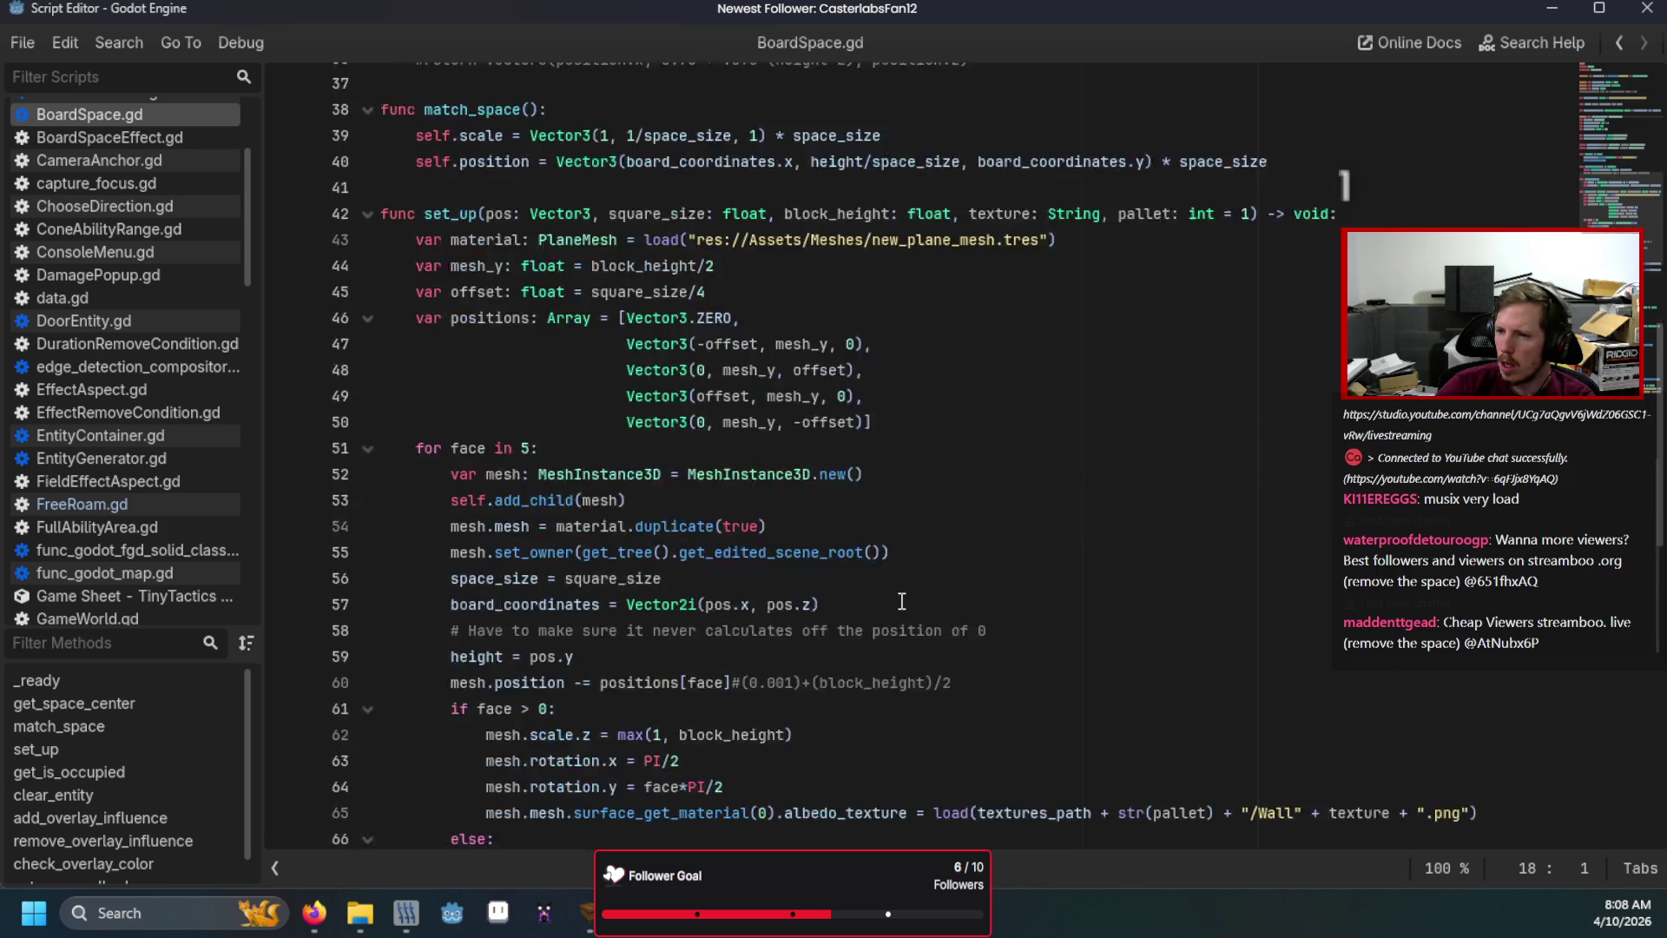
scroll(903, 602, "down", 4)
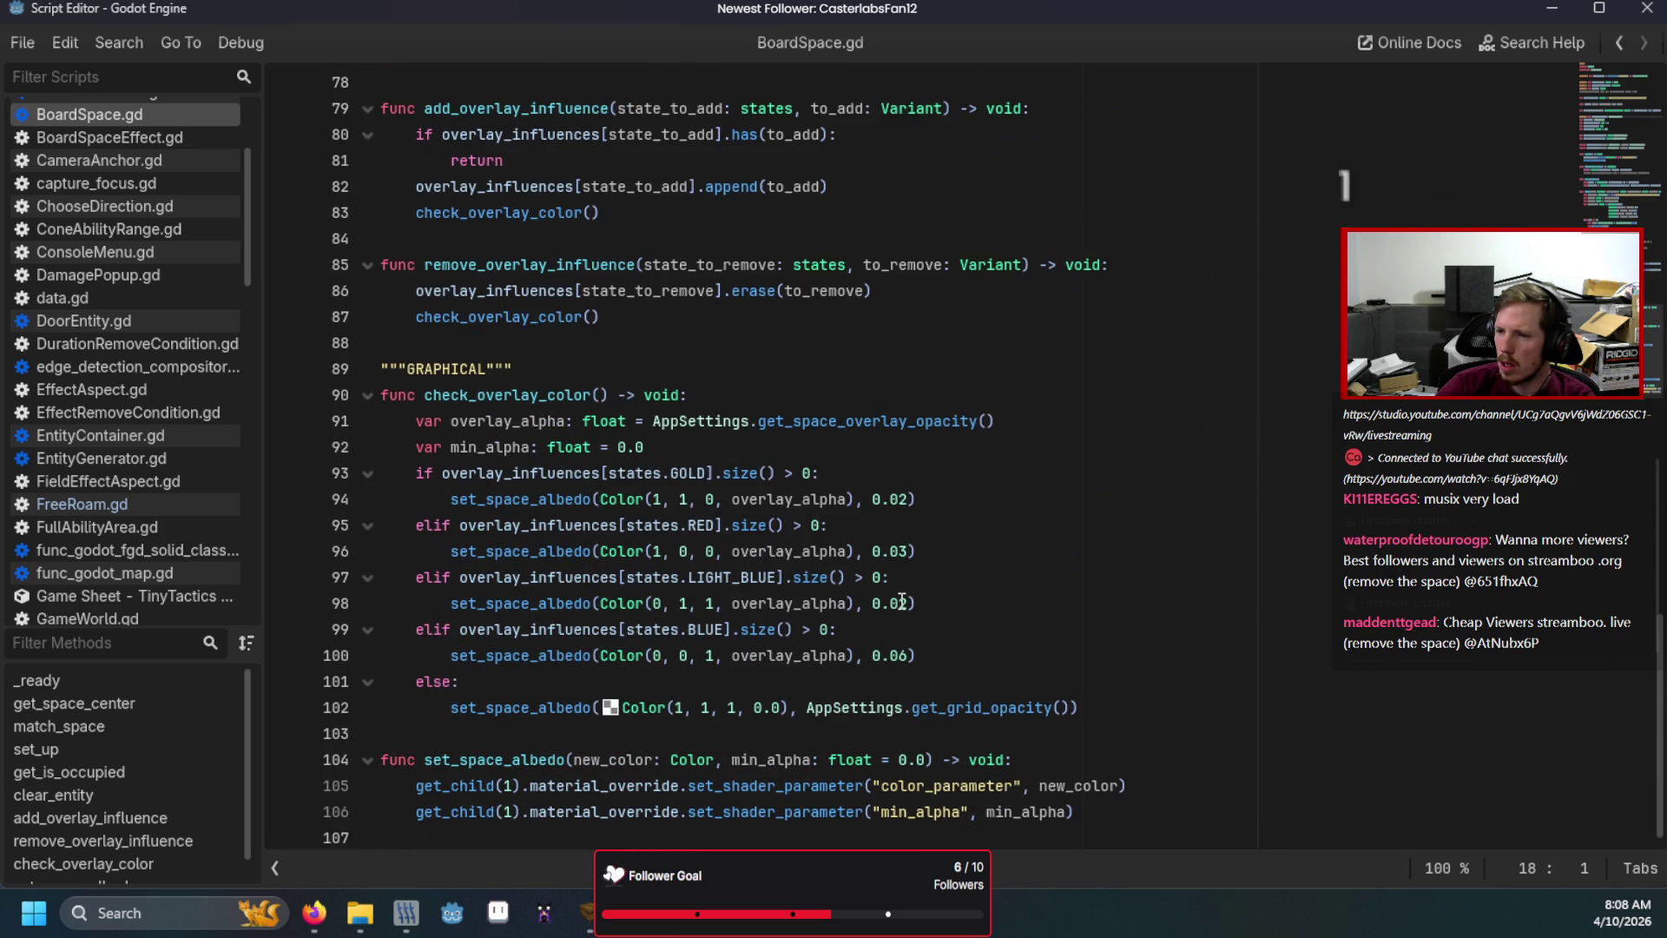
scroll(156, 474, "down", 15)
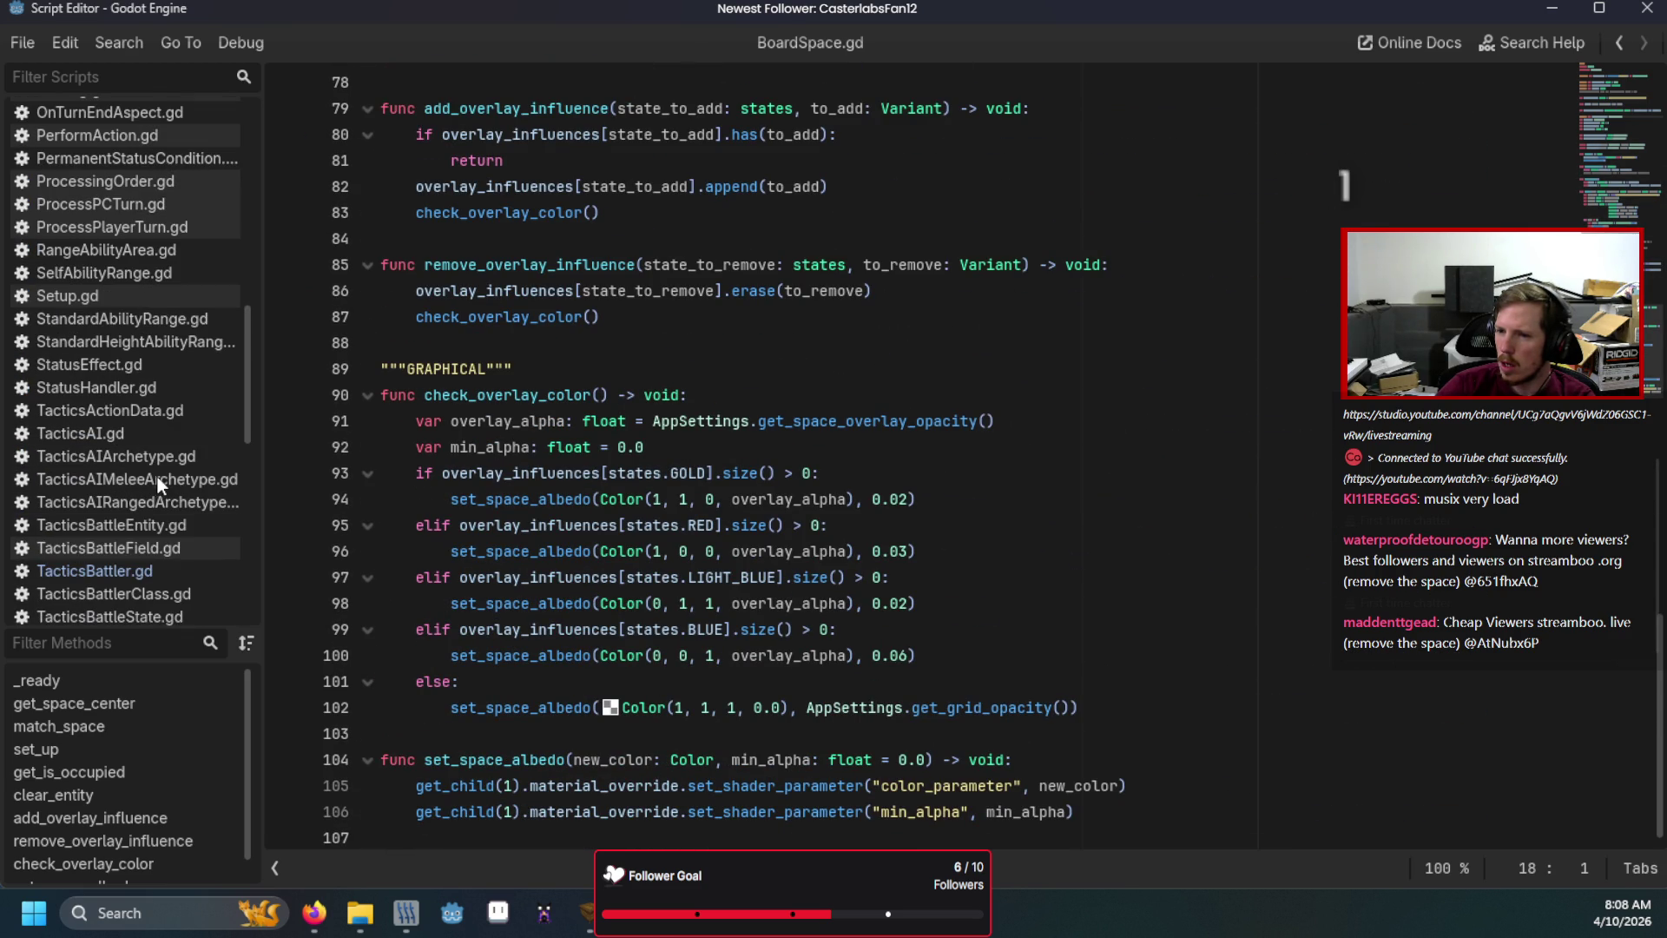
scroll(130, 560, "down", 1)
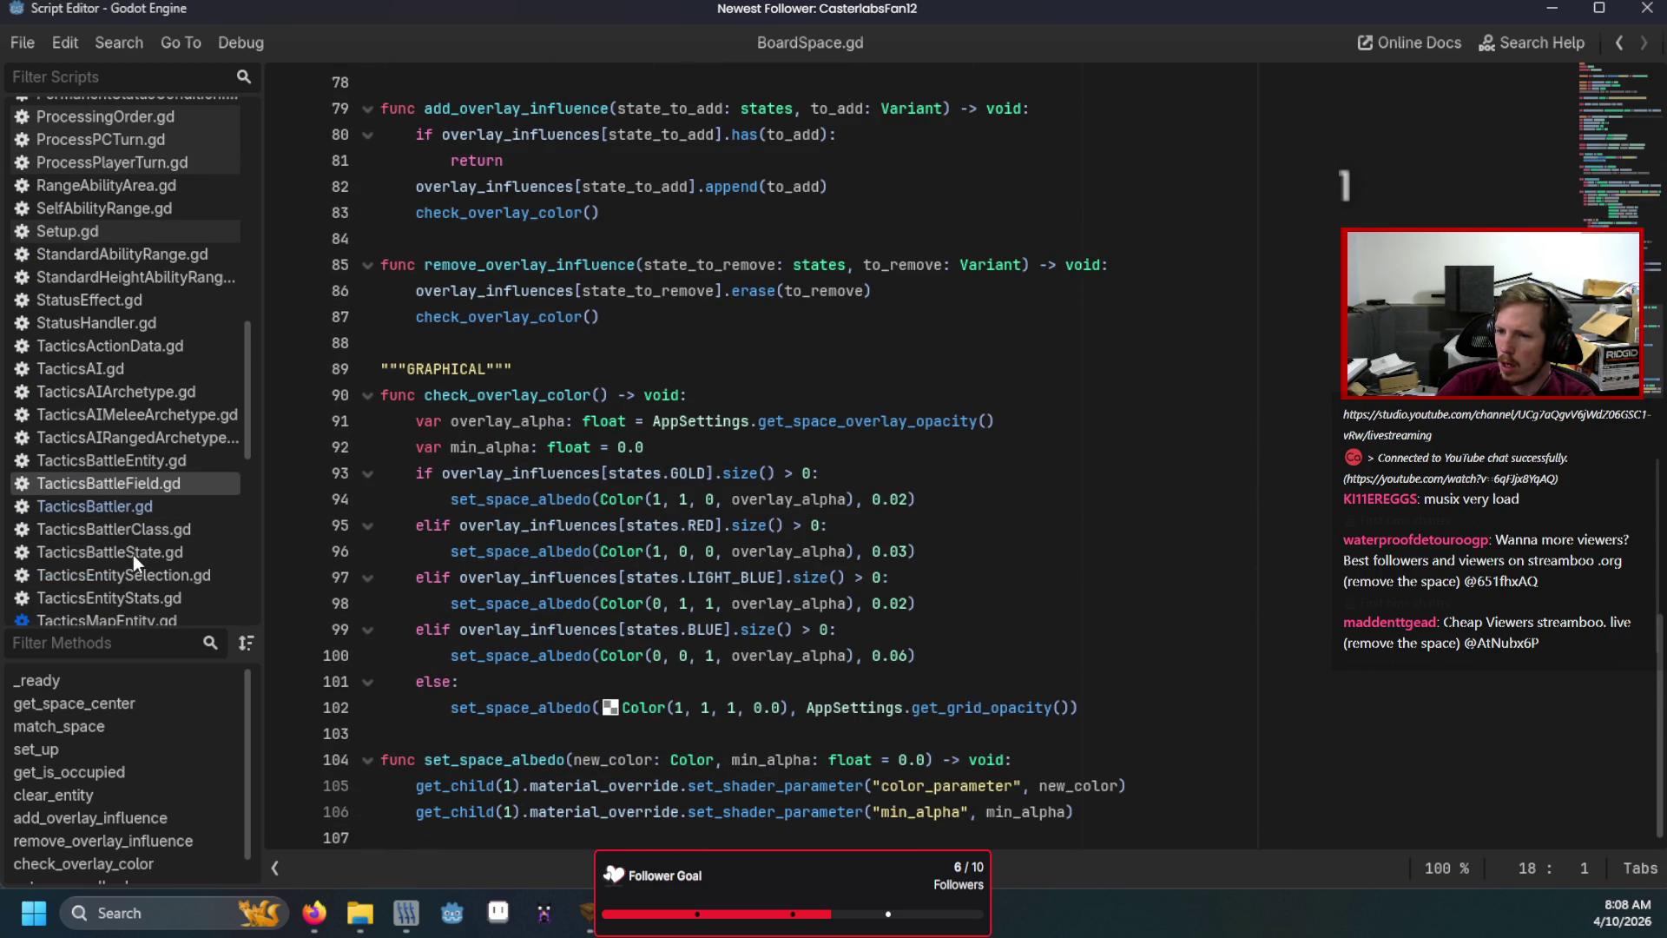
left_click(139, 509)
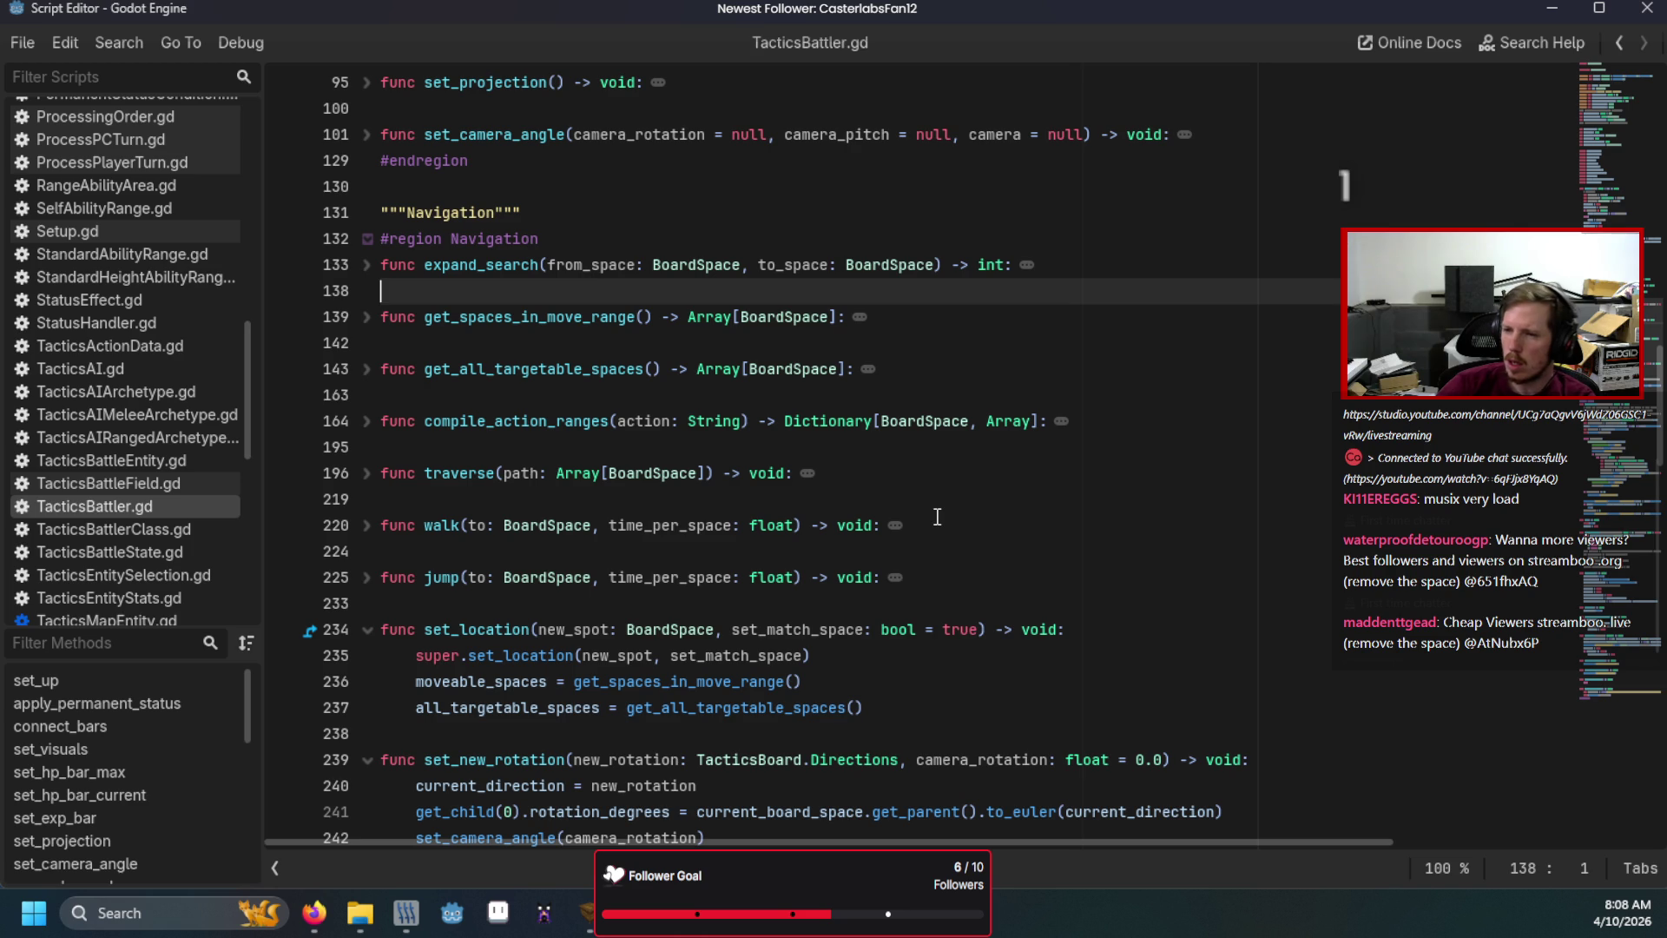
scroll(144, 245, "up", 15)
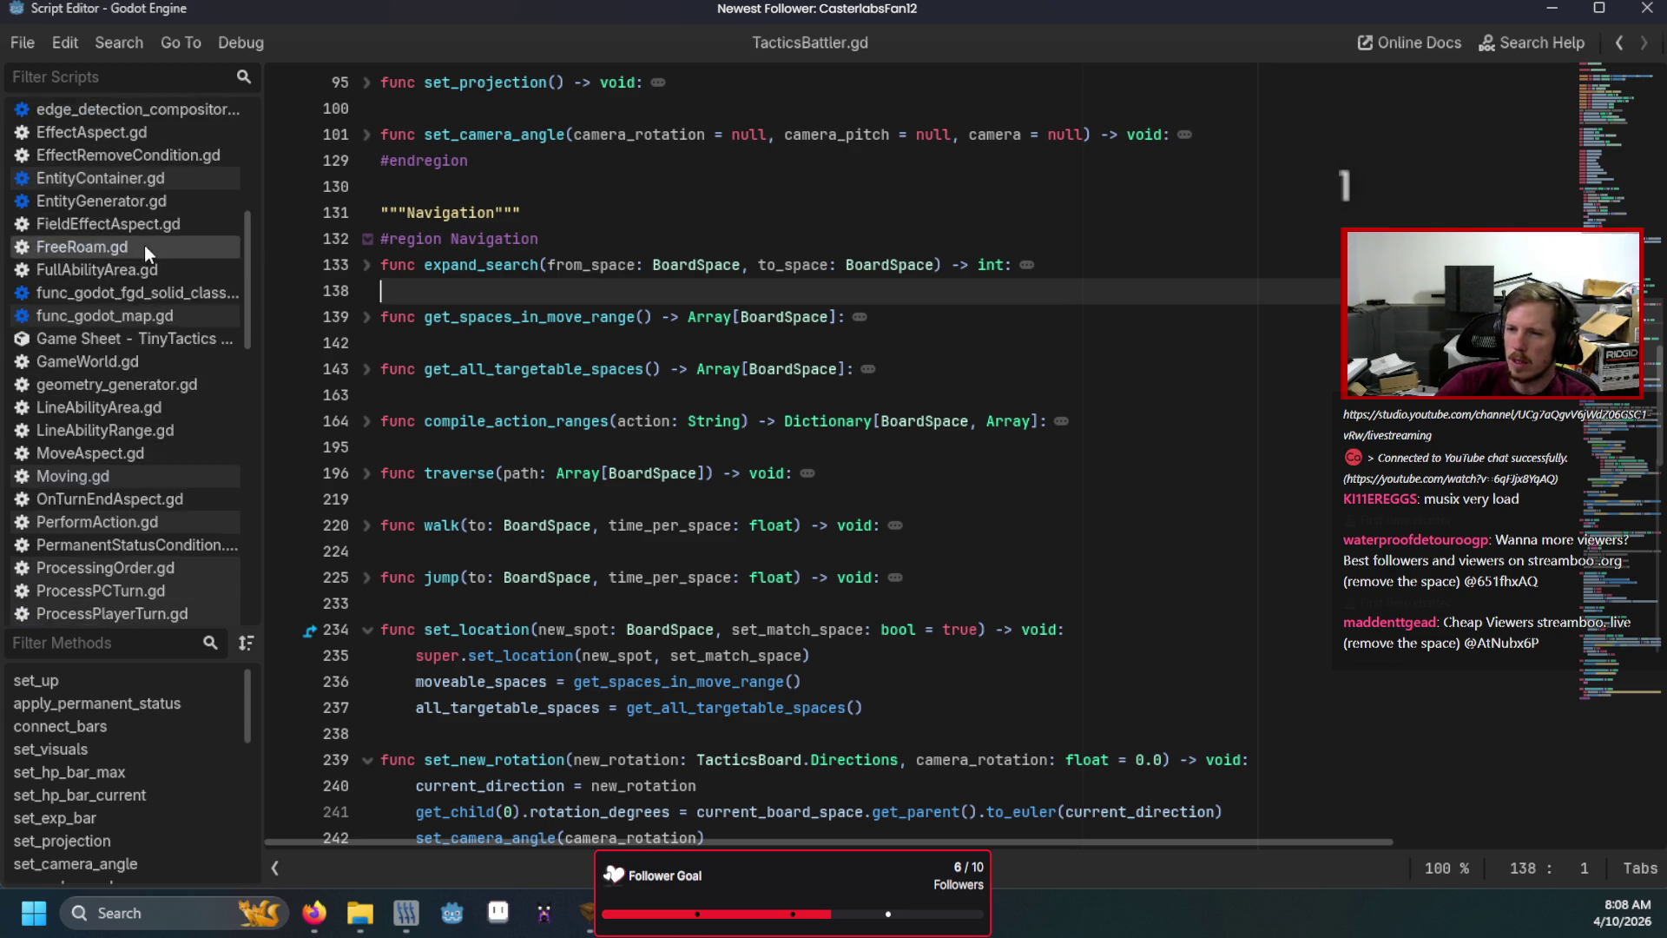
left_click(108, 179)
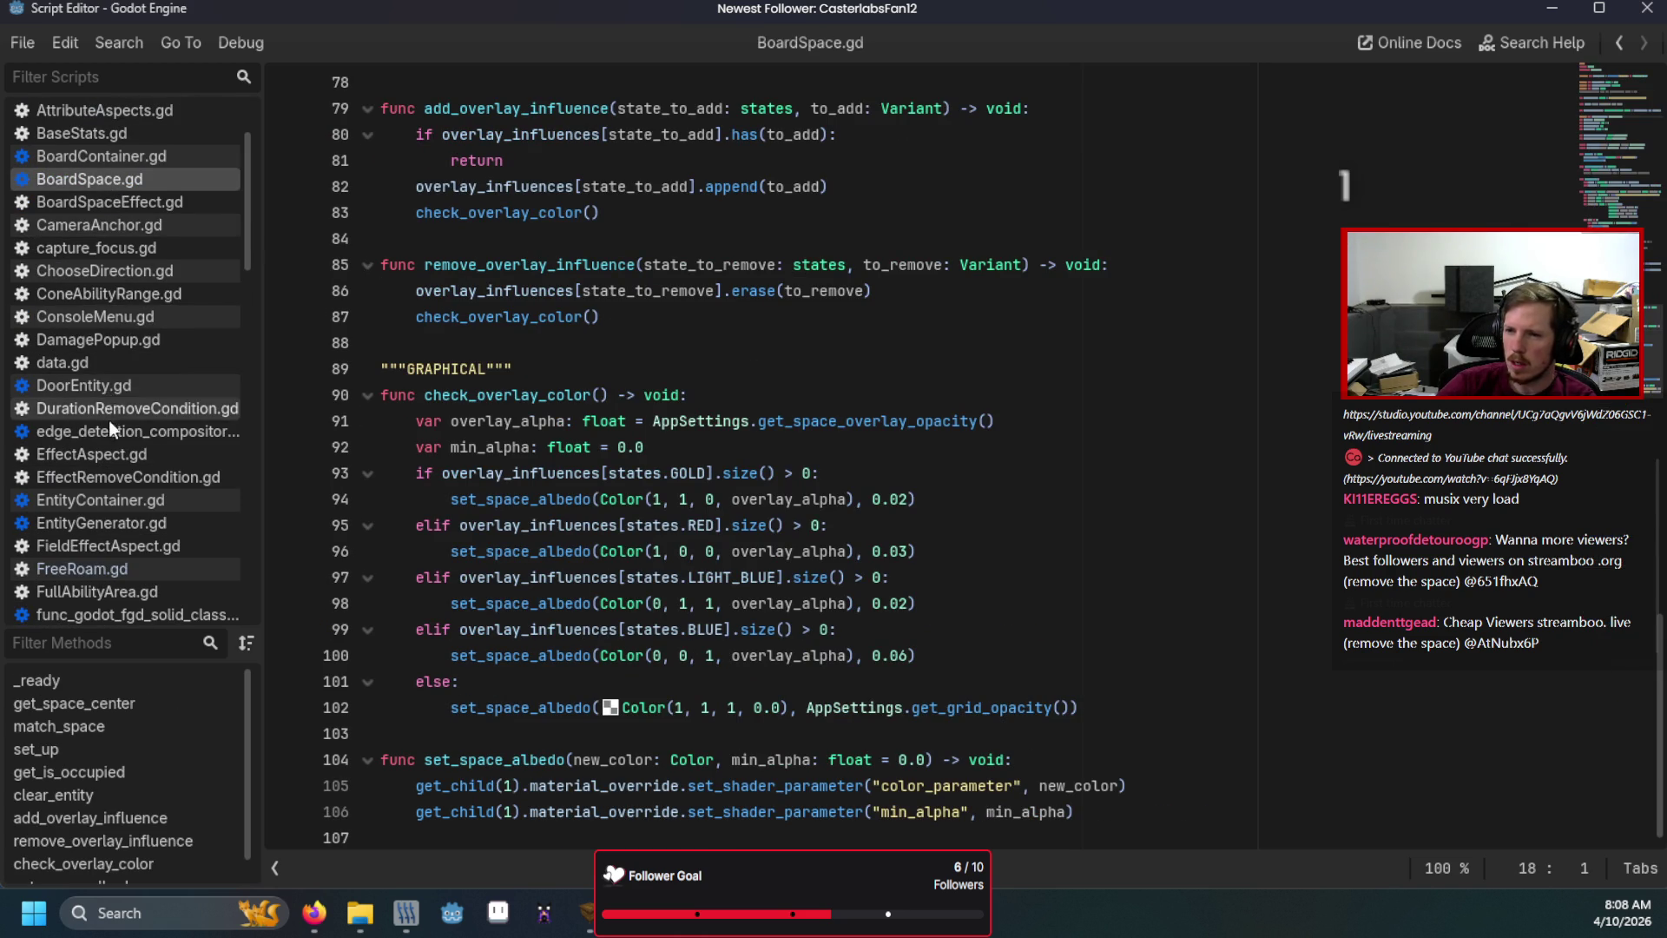
scroll(108, 434, "down", 4)
left_click(102, 378)
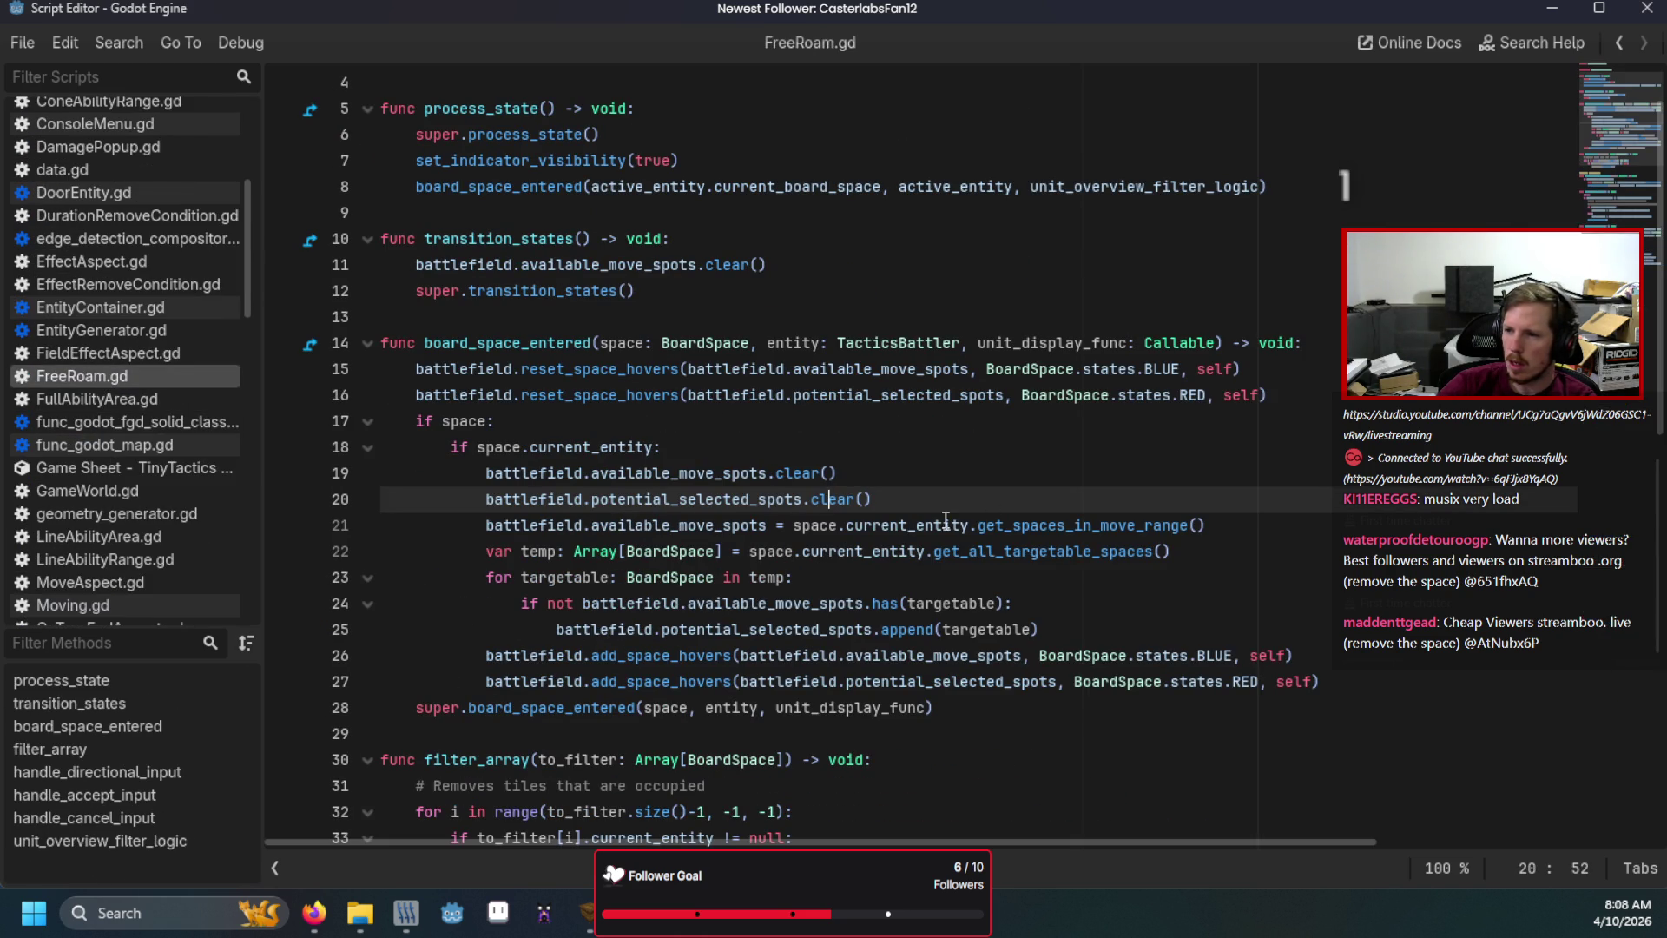
scroll(144, 528, "down", 15)
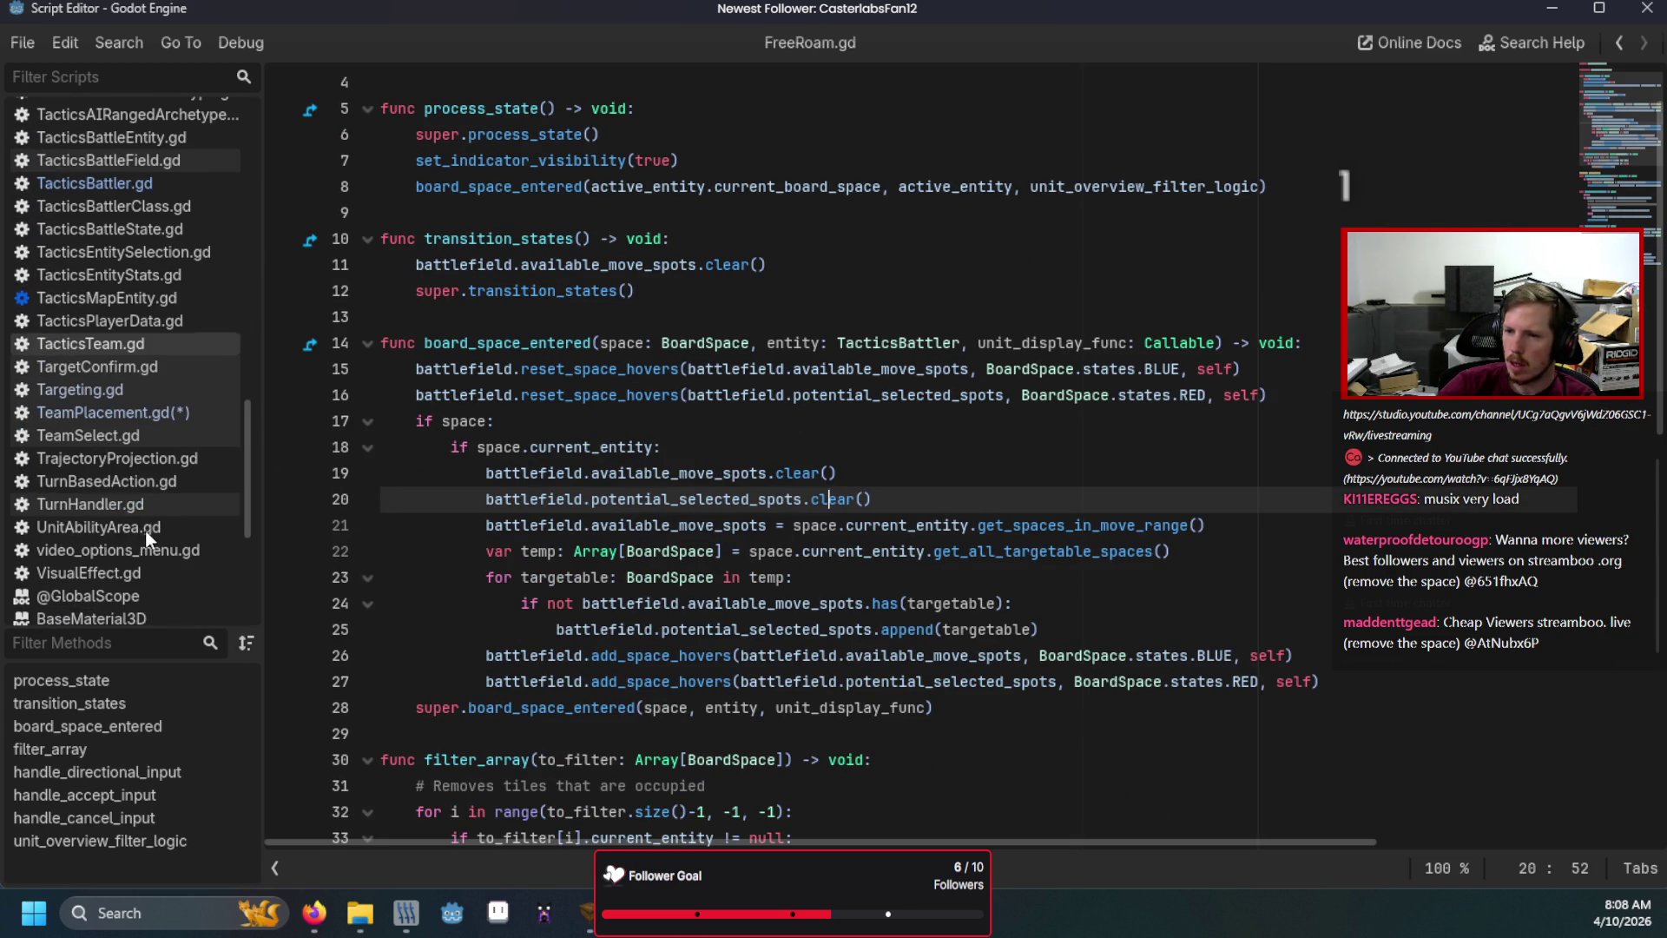
left_click(130, 414)
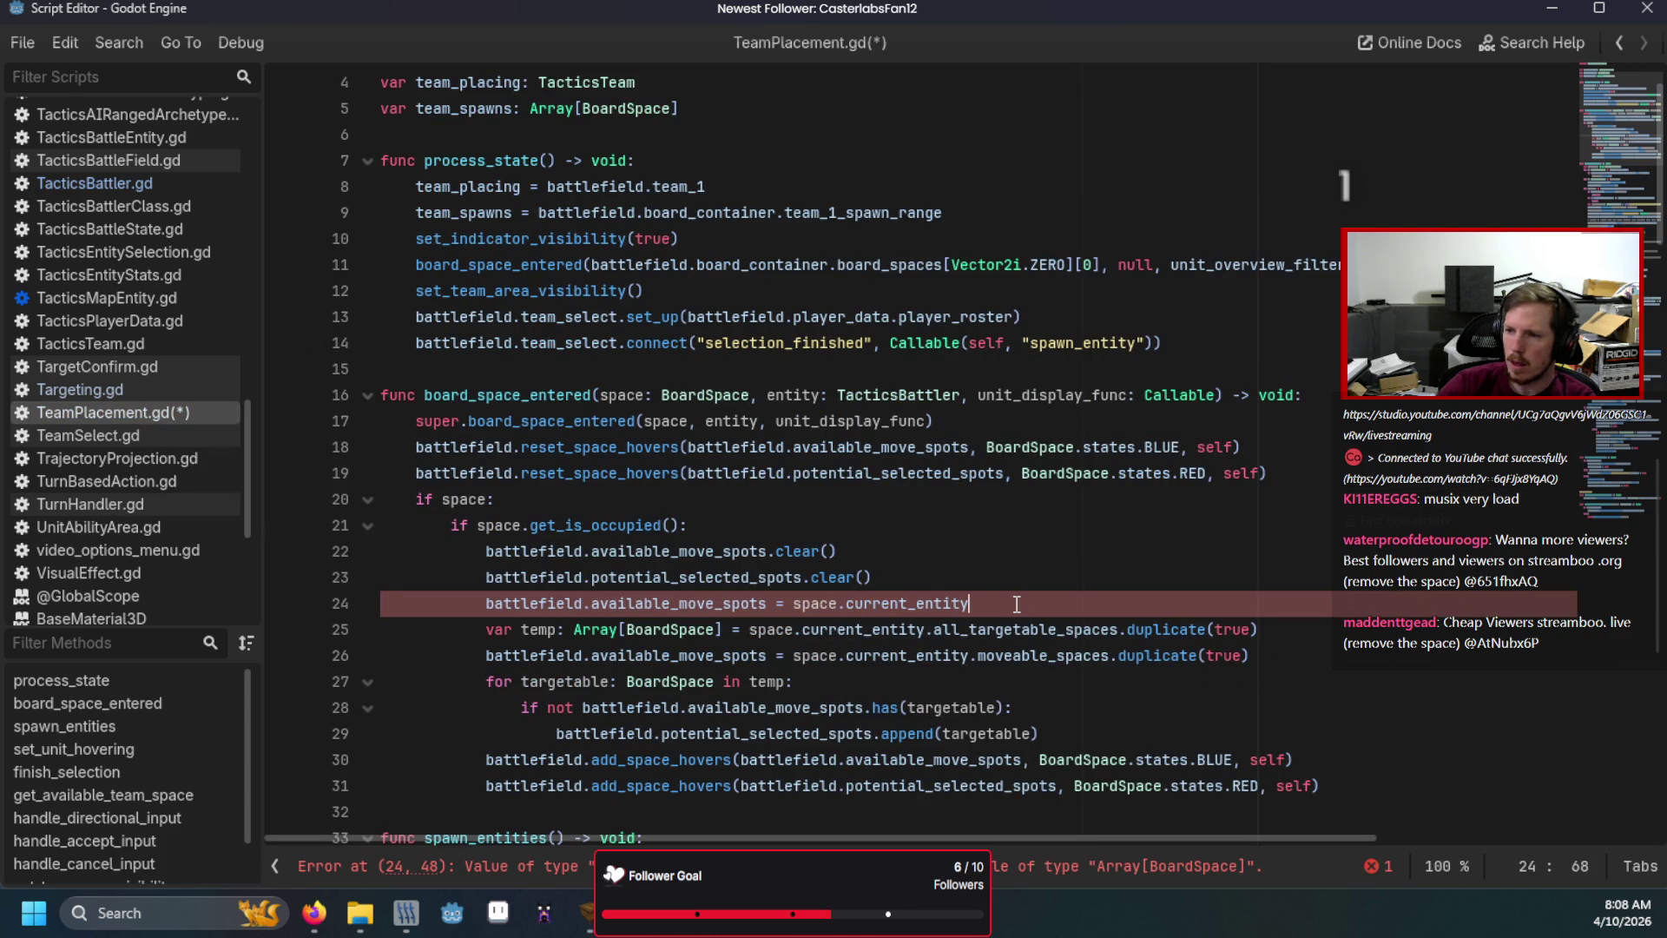
type(".get_sp")
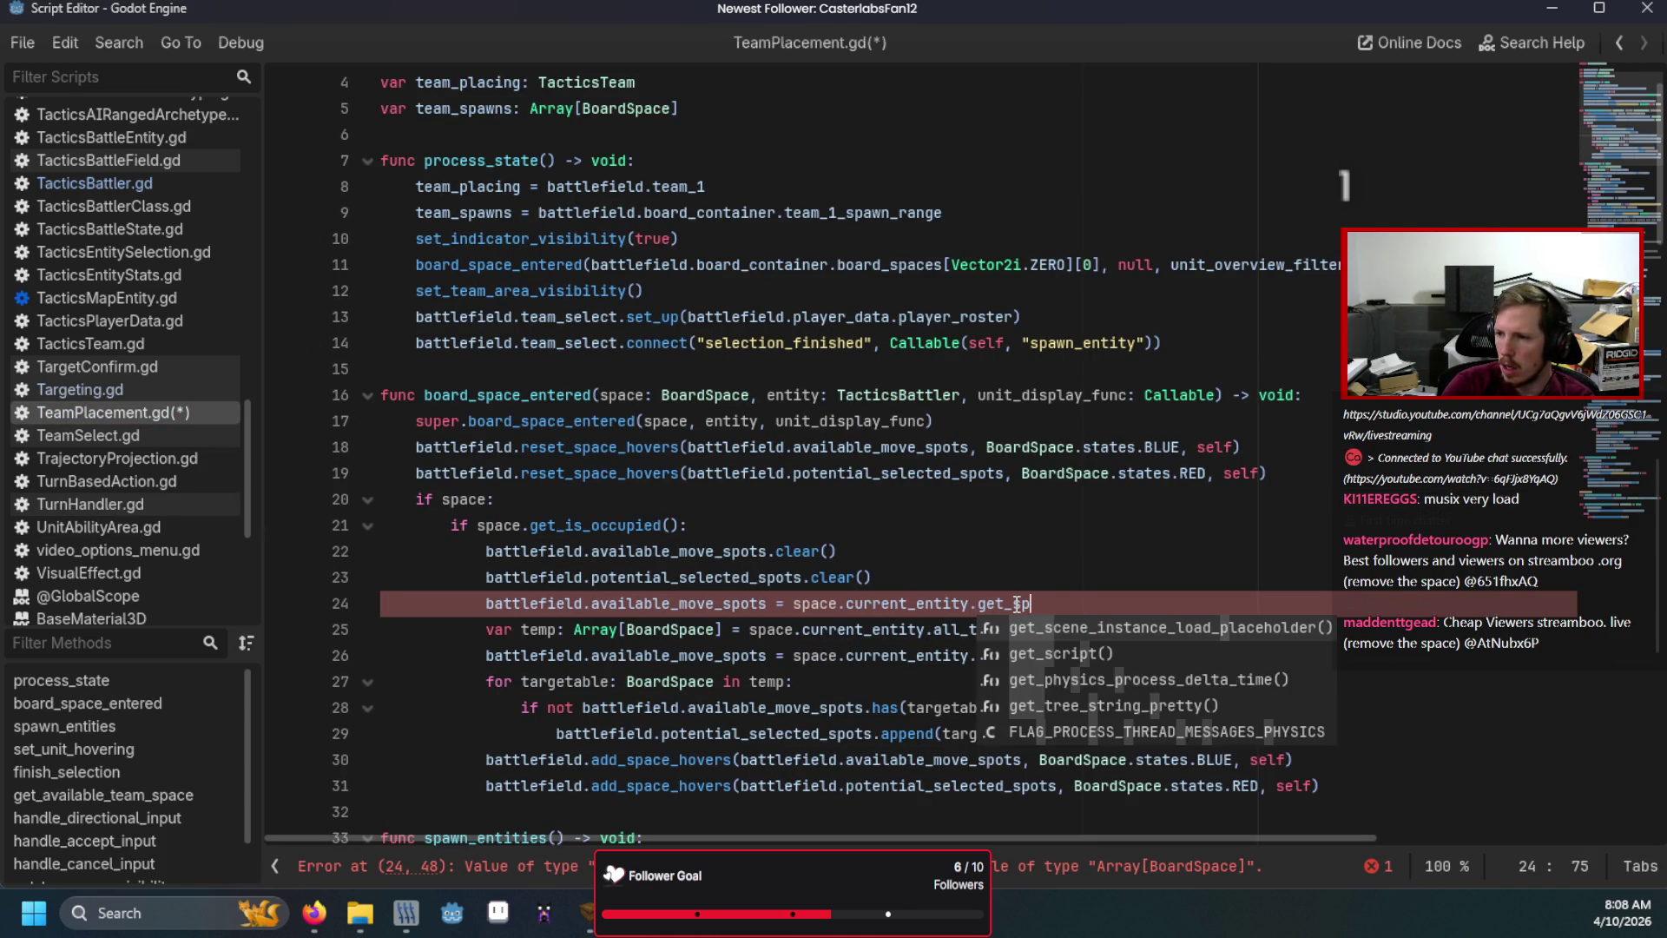
type("aces_in_move_range(")
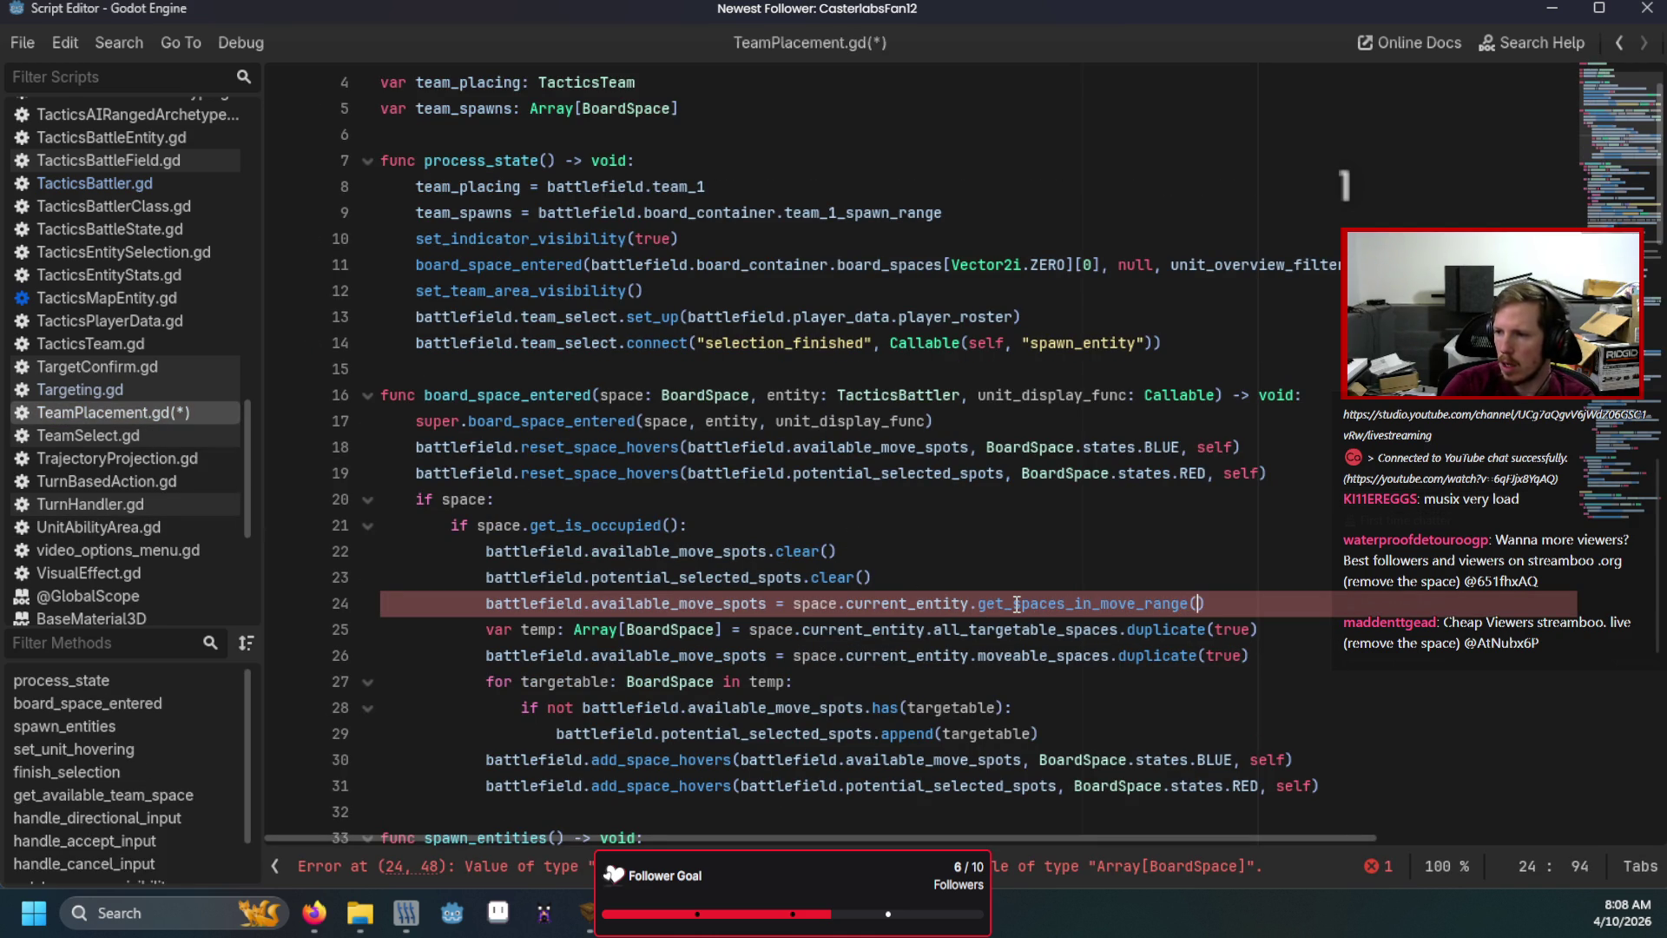
Run the game, start a New Game to check the placement move grid, then return to the script.
key("F5")
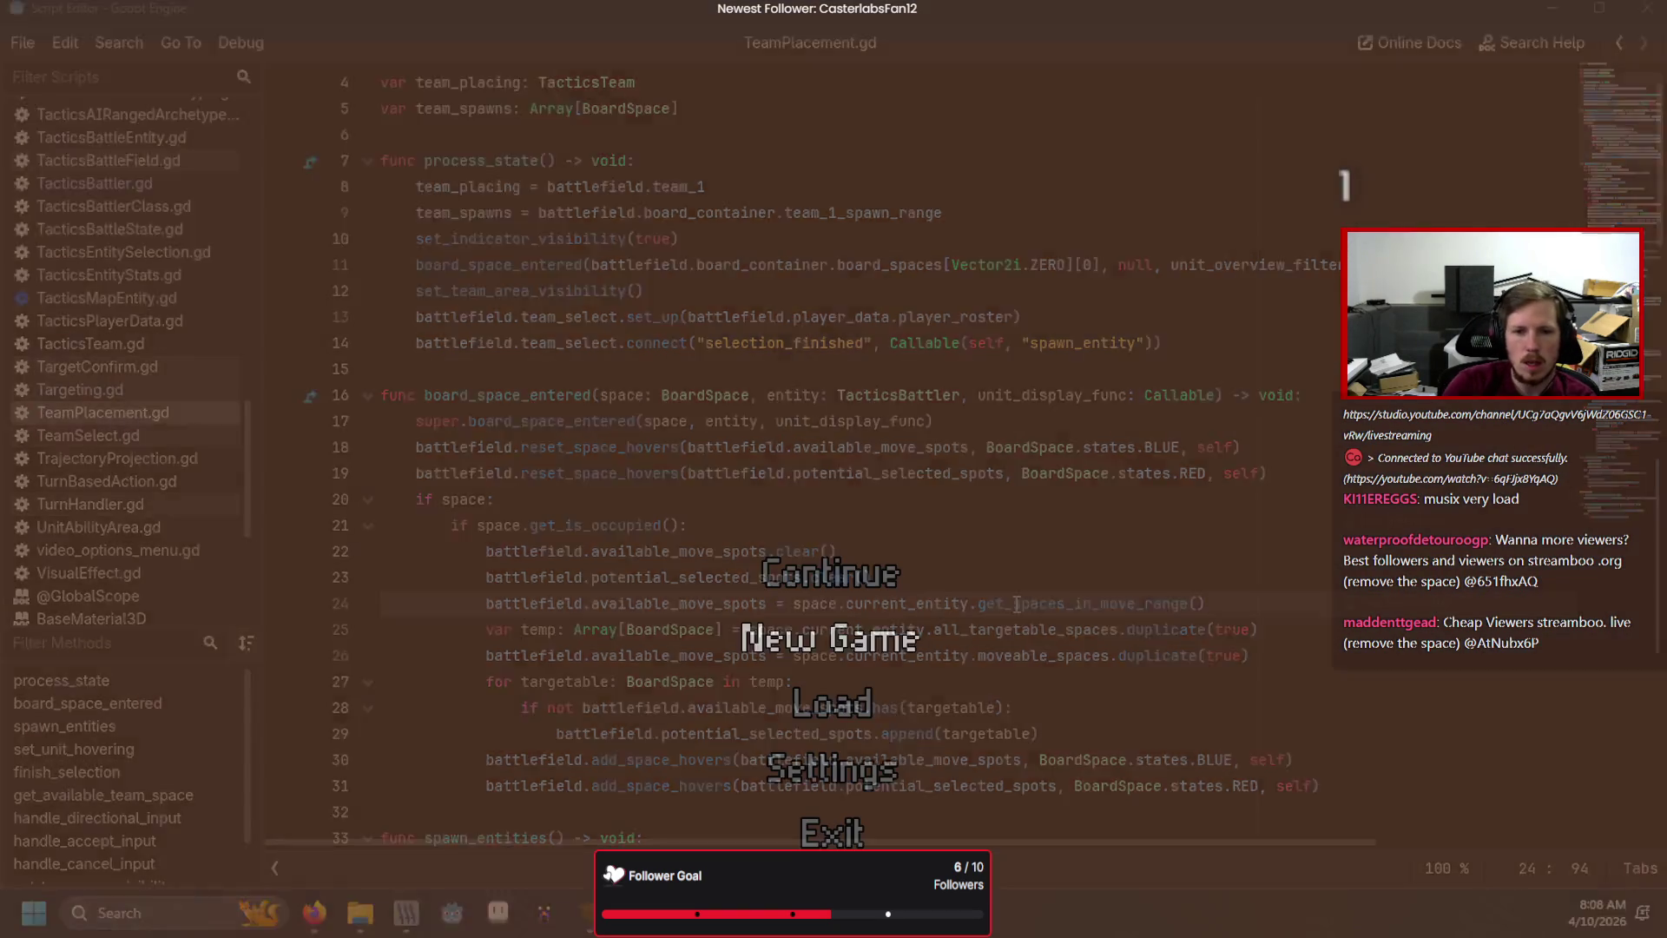
key("Return")
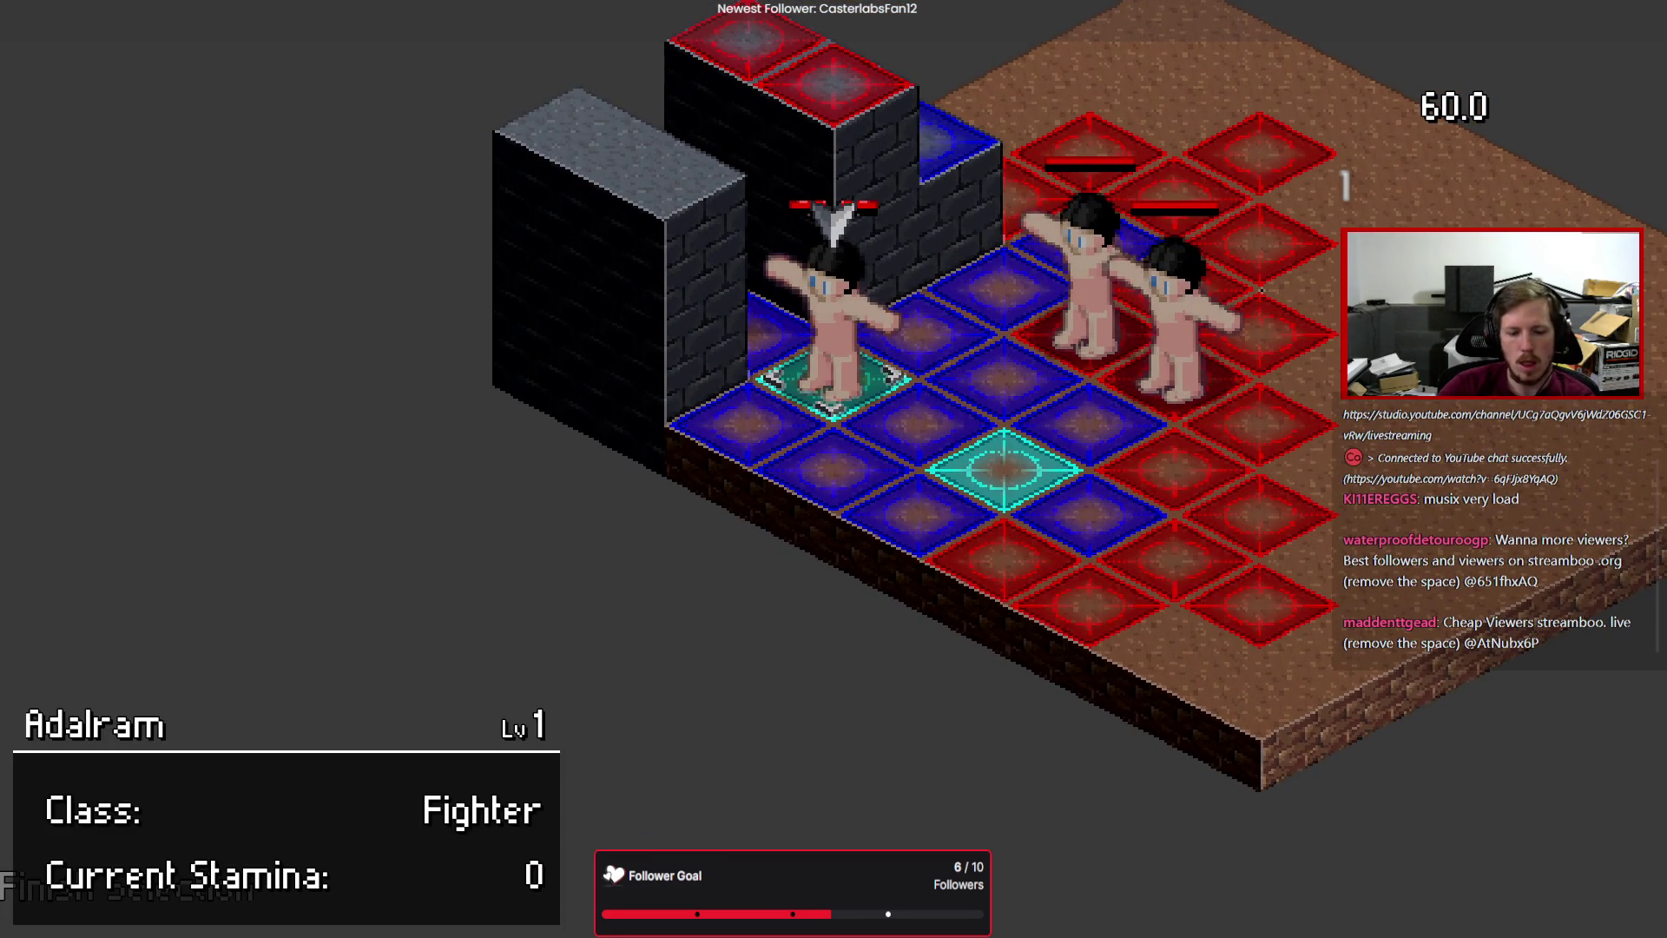
key("alt+Tab")
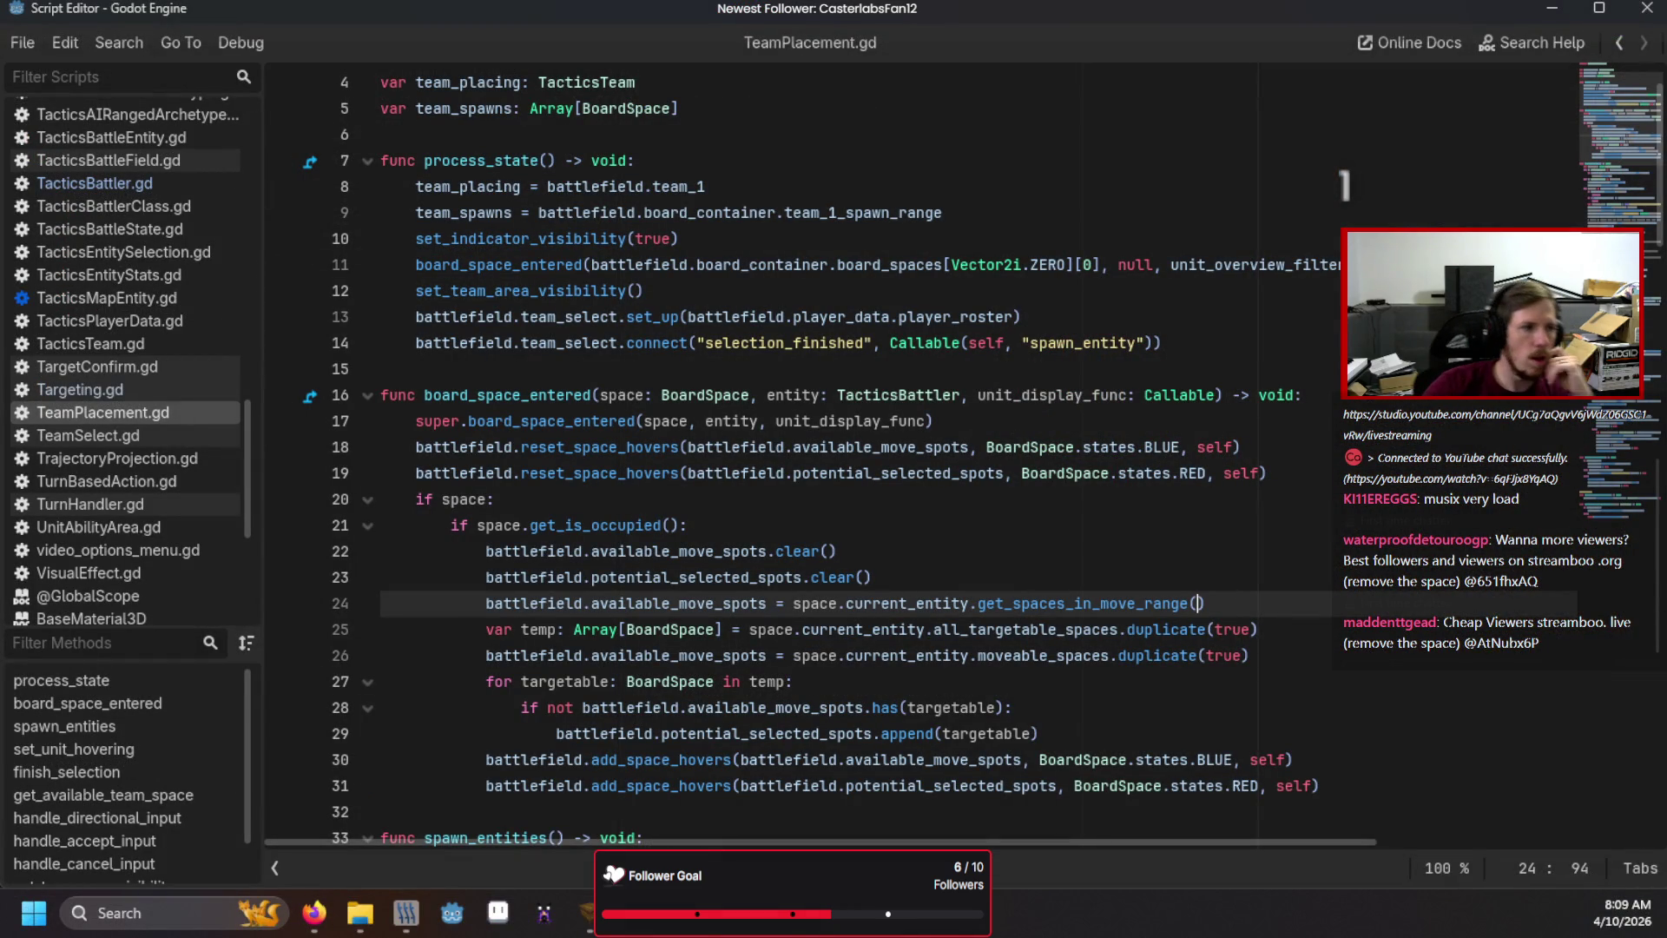
Zoom and orbit Godot's 3D view around the door between the walls, then switch to TrenchBroom's flat.map.
key("F8")
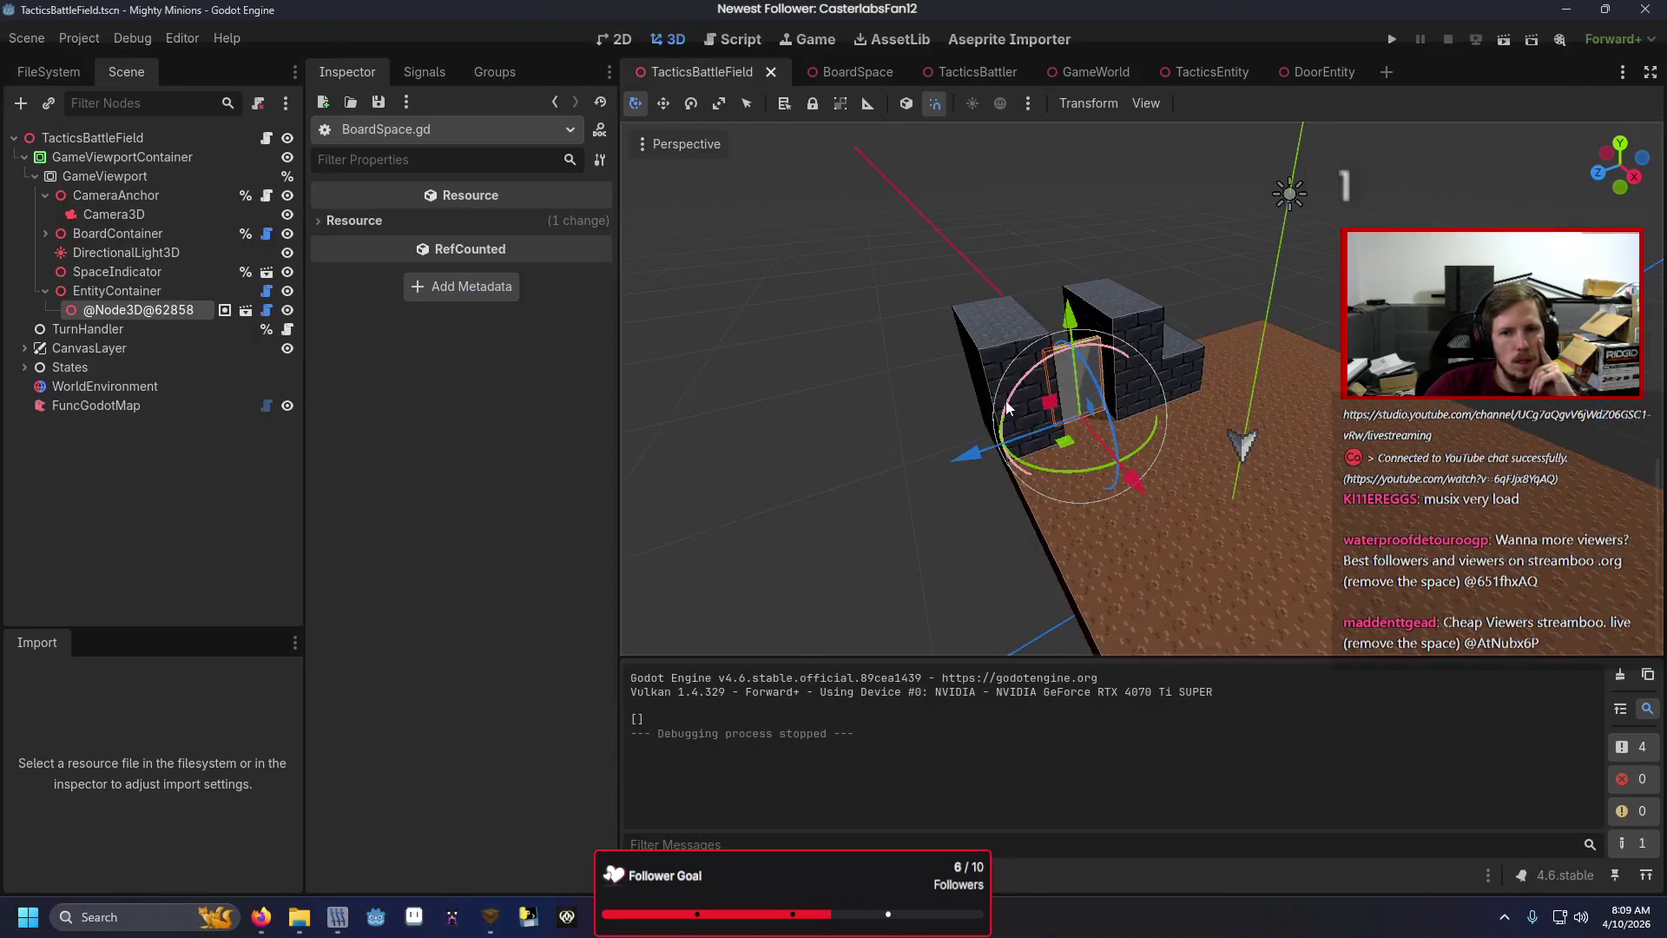
scroll(1005, 404, "up", 2)
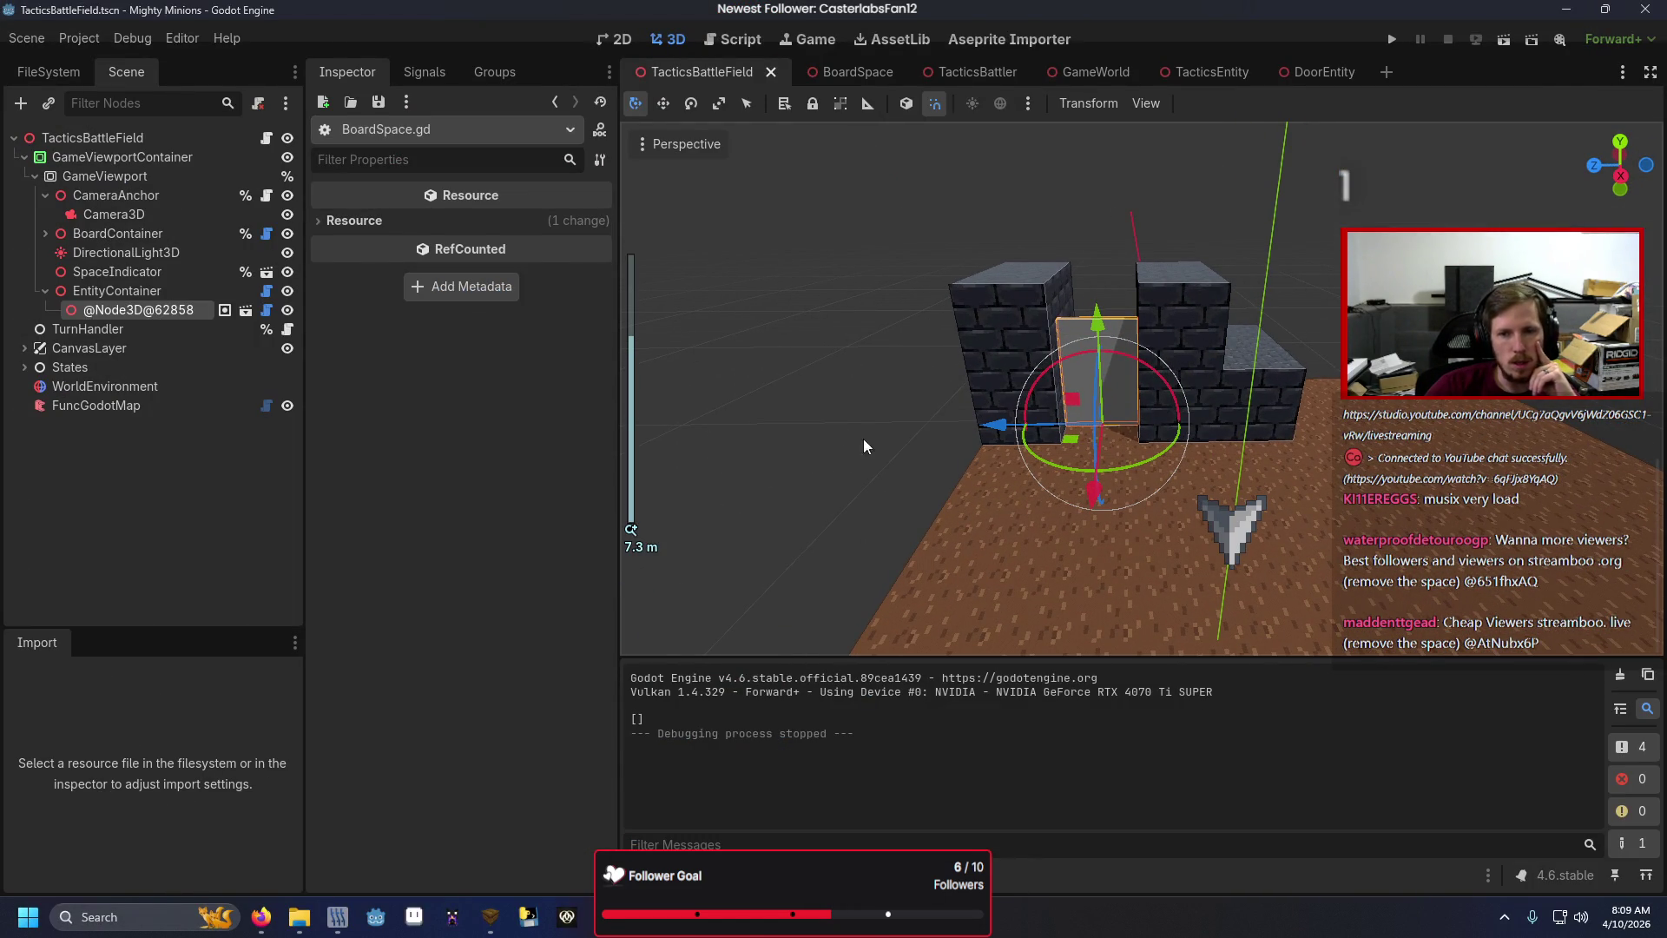
left_click_drag(799, 402, 860, 456)
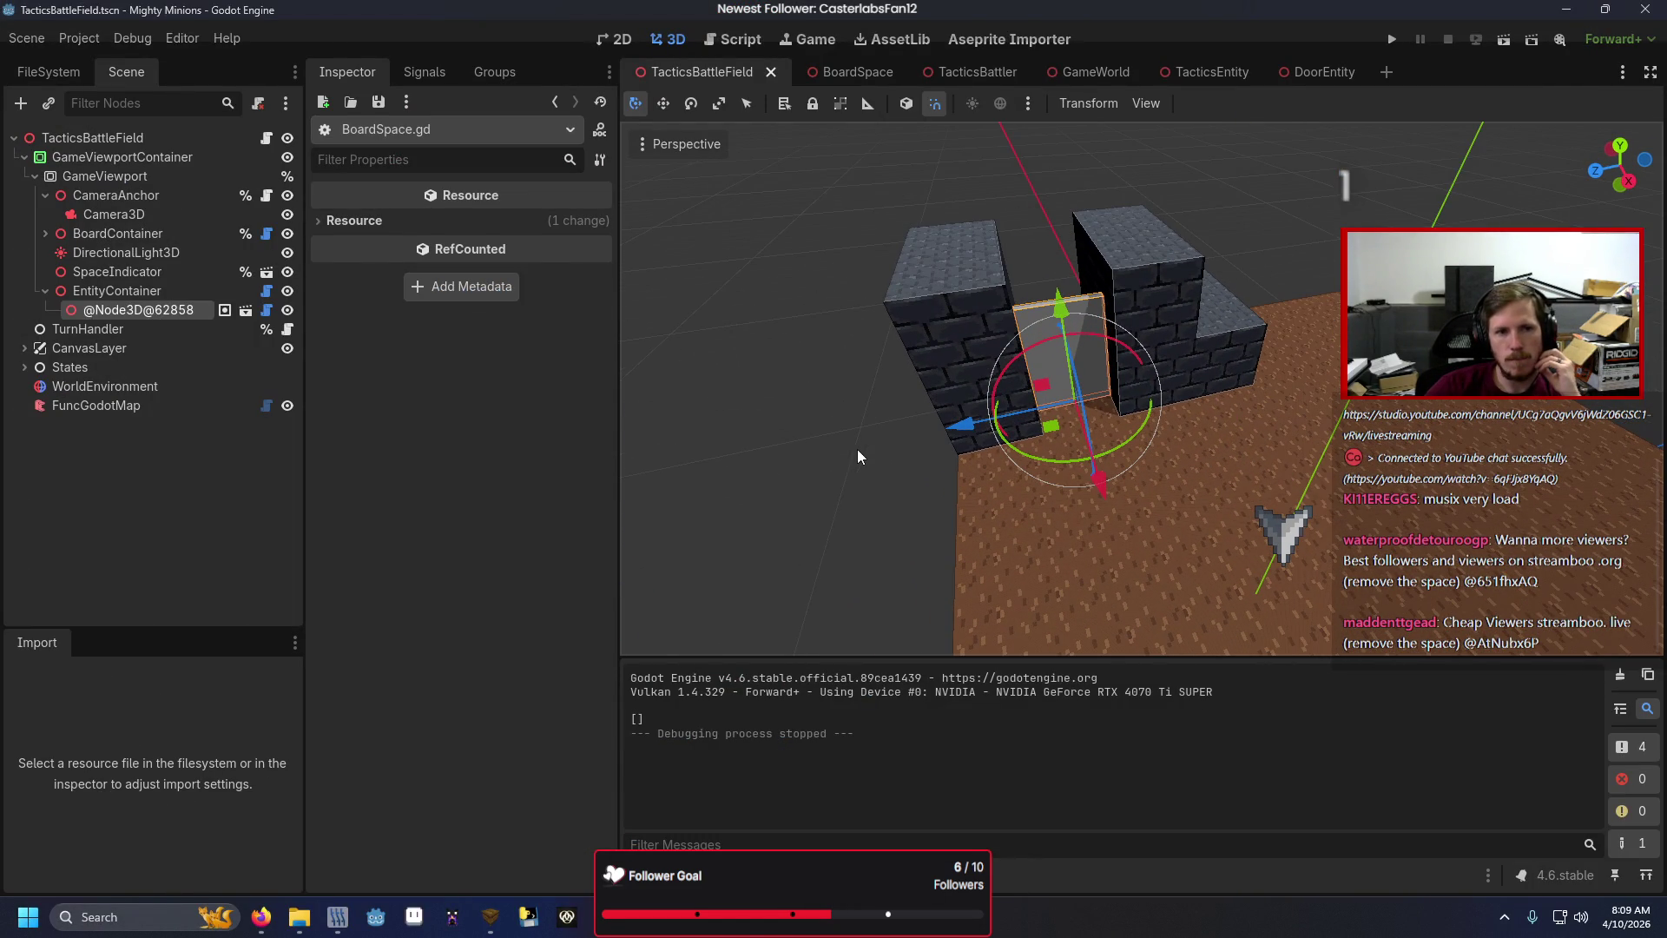
left_click(503, 918)
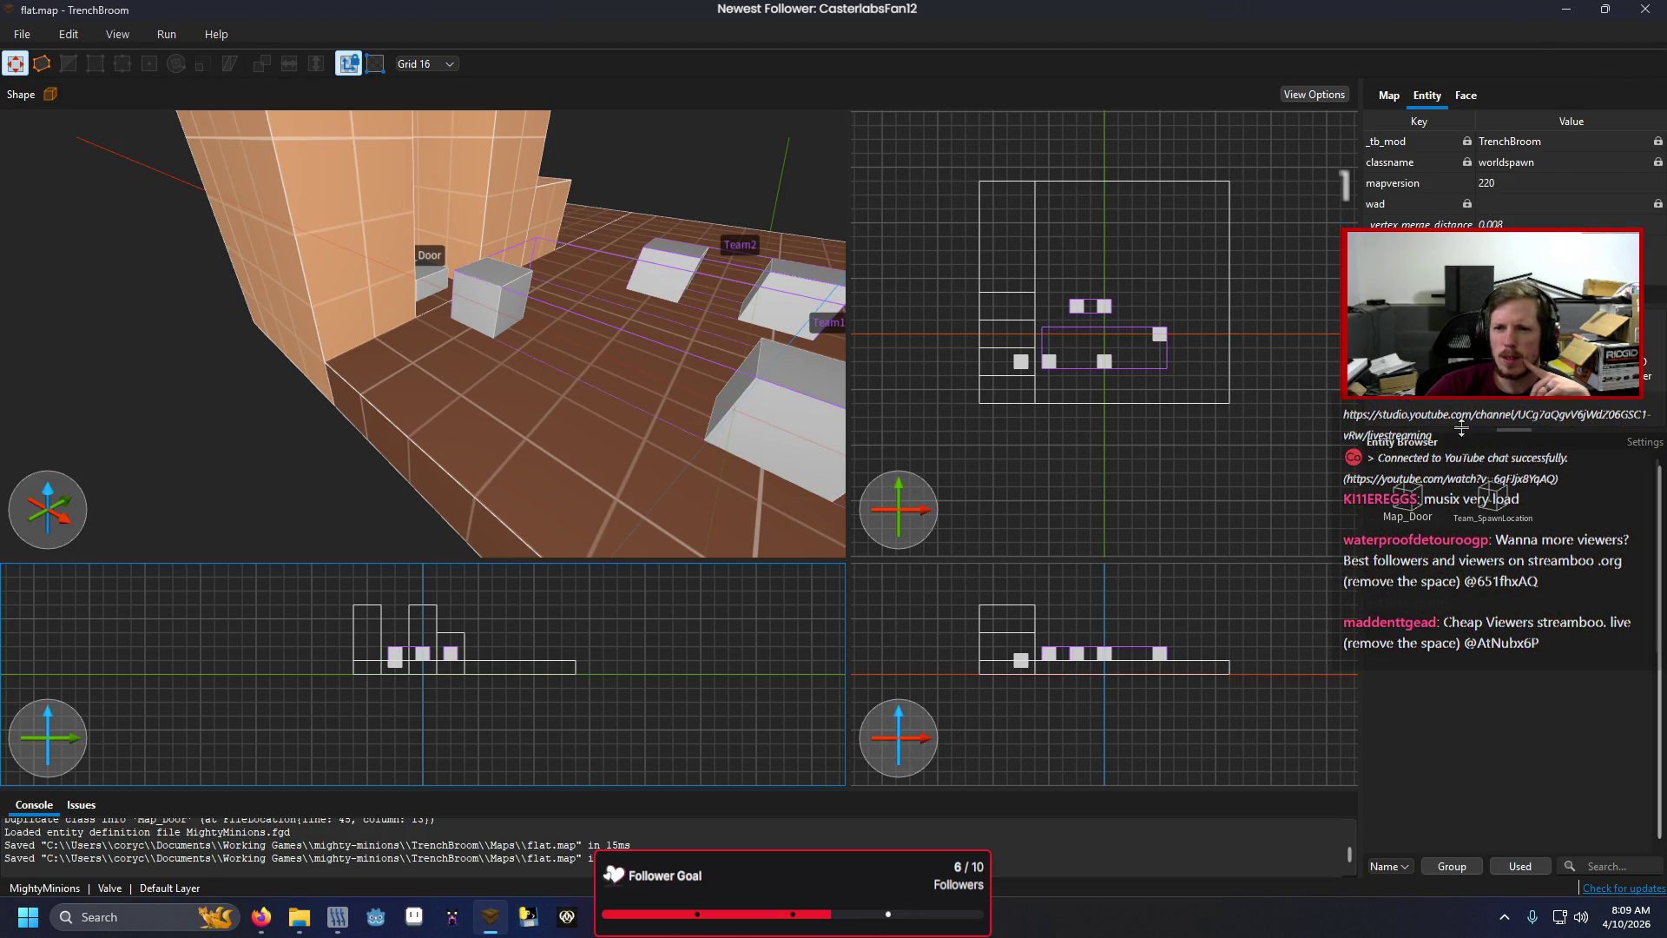
Select Map_Door to show origin -96 -32 16 and Health 3, check Godot, then bring up the Google results.
left_click(428, 283)
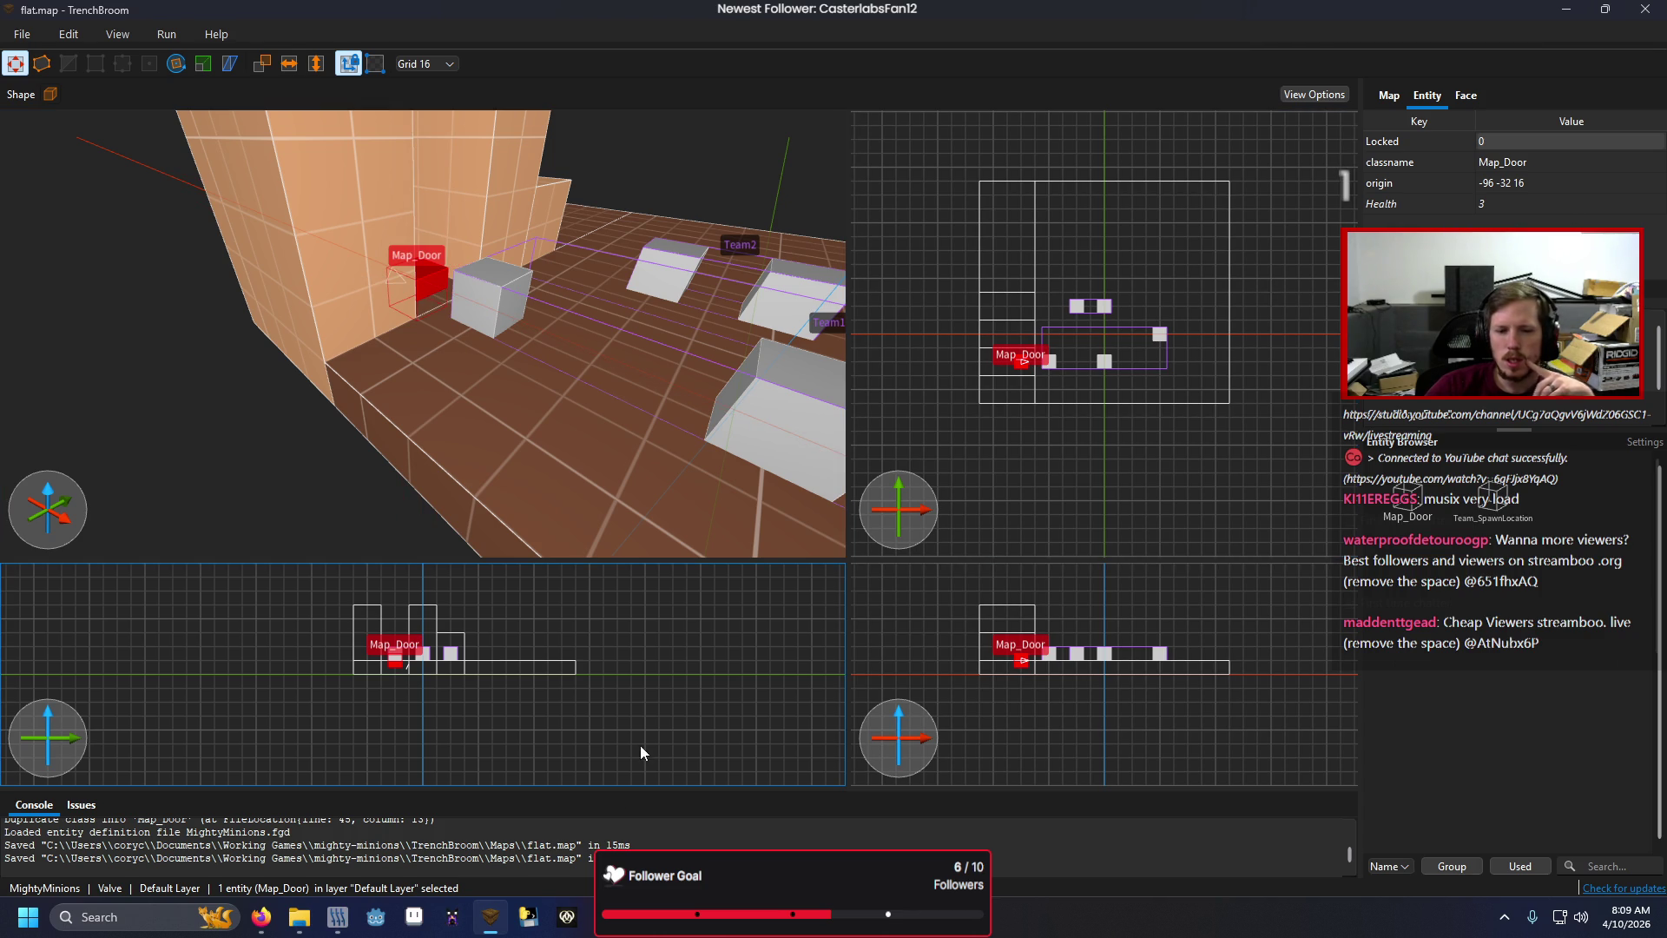
mouse_move(376, 917)
left_click(576, 840)
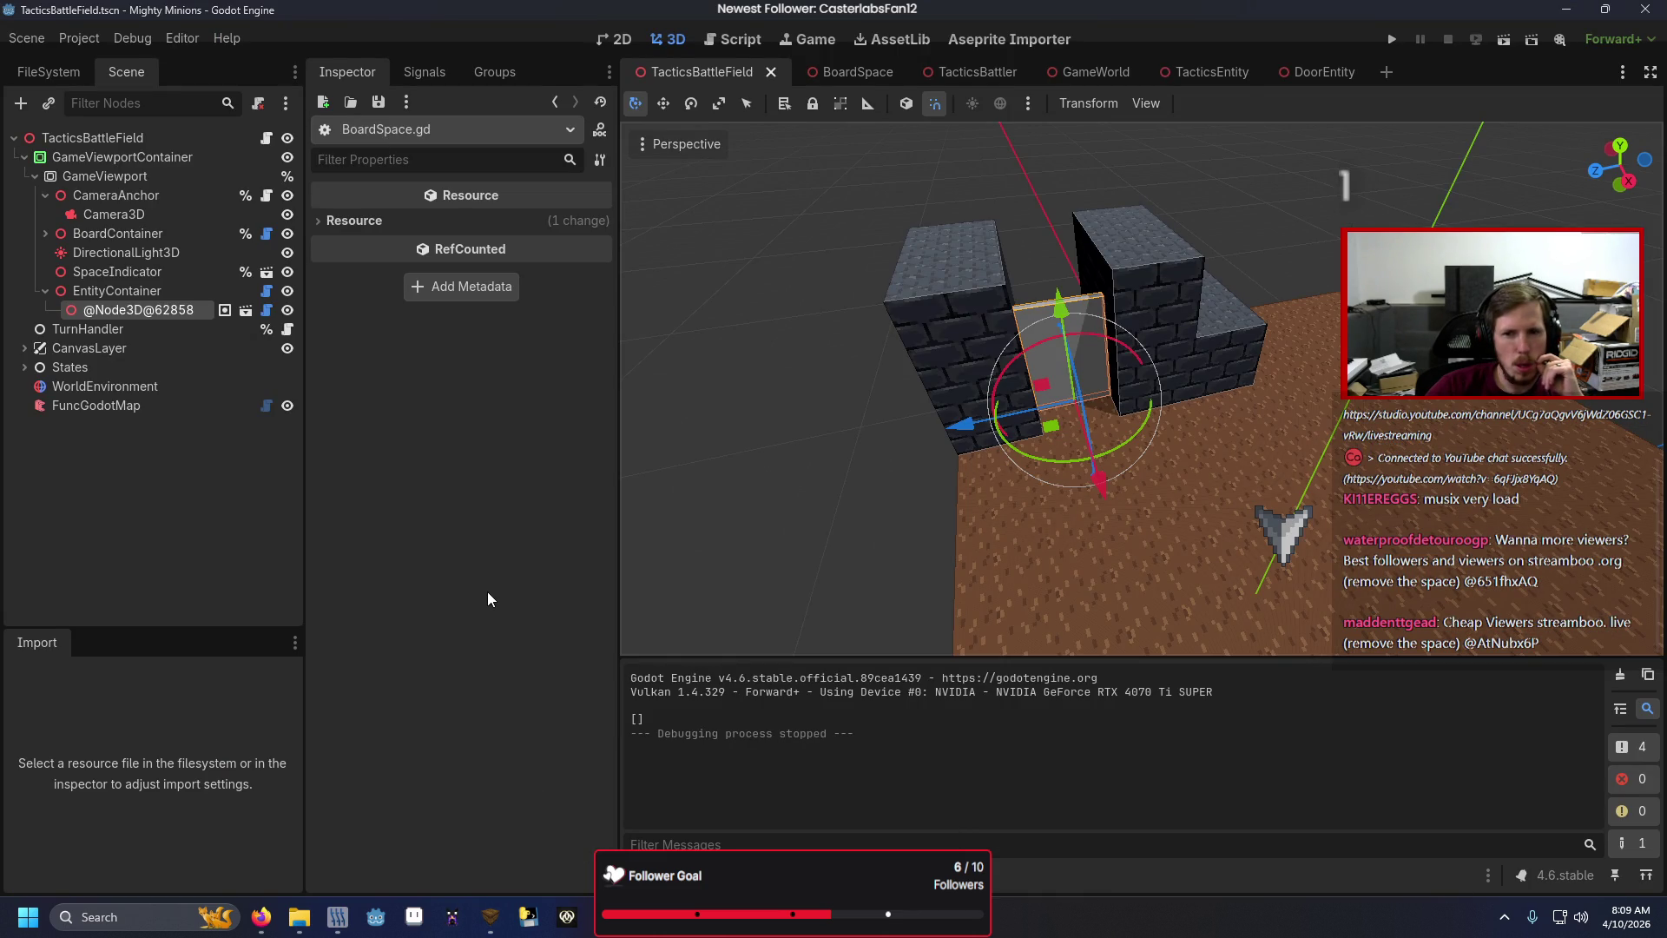
left_click(491, 916)
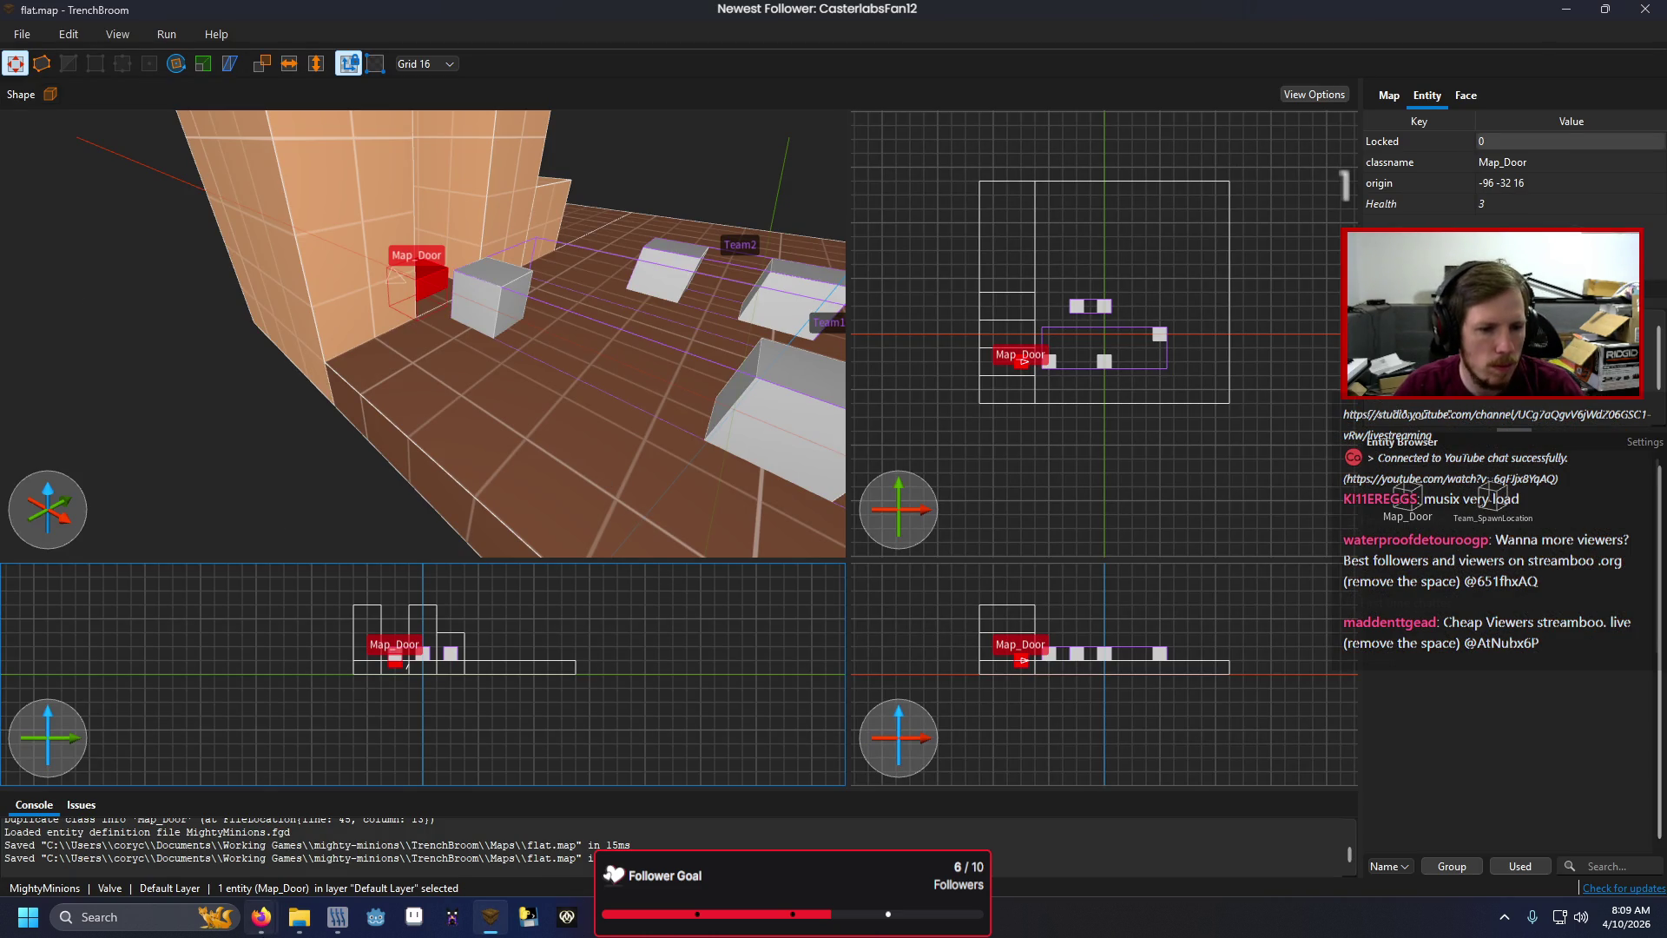
mouse_move(261, 916)
left_click(323, 814)
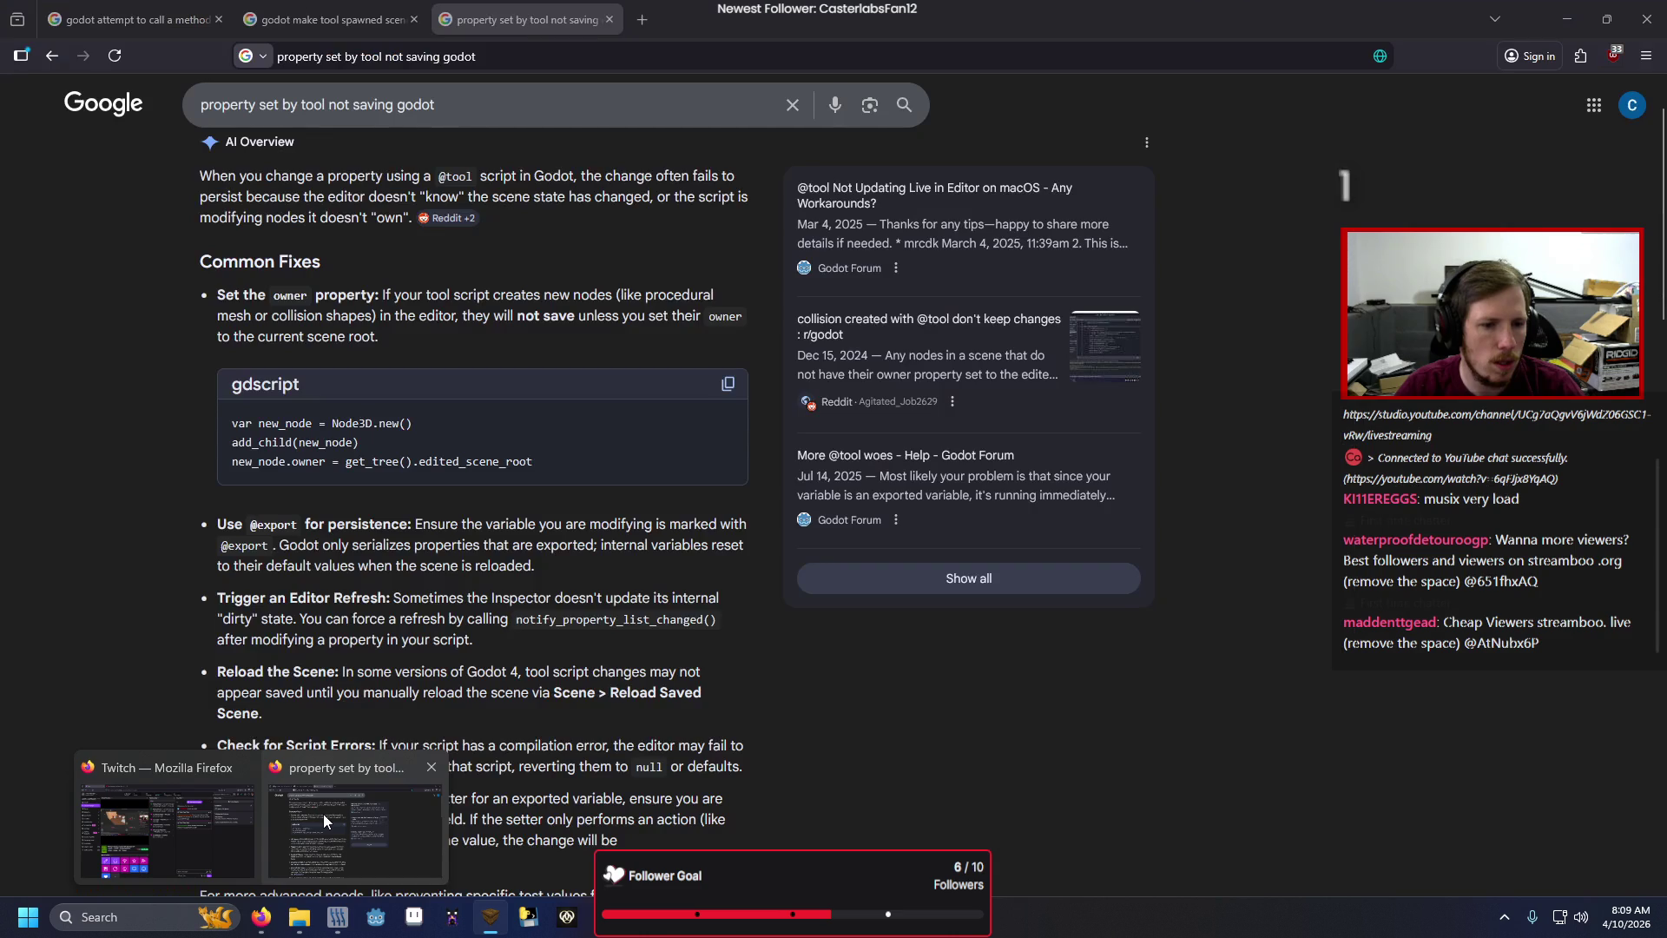
Search Google for 'trenchbroom entity rotation', then return to the TrenchBroom map.
left_click(462, 57)
type("trench")
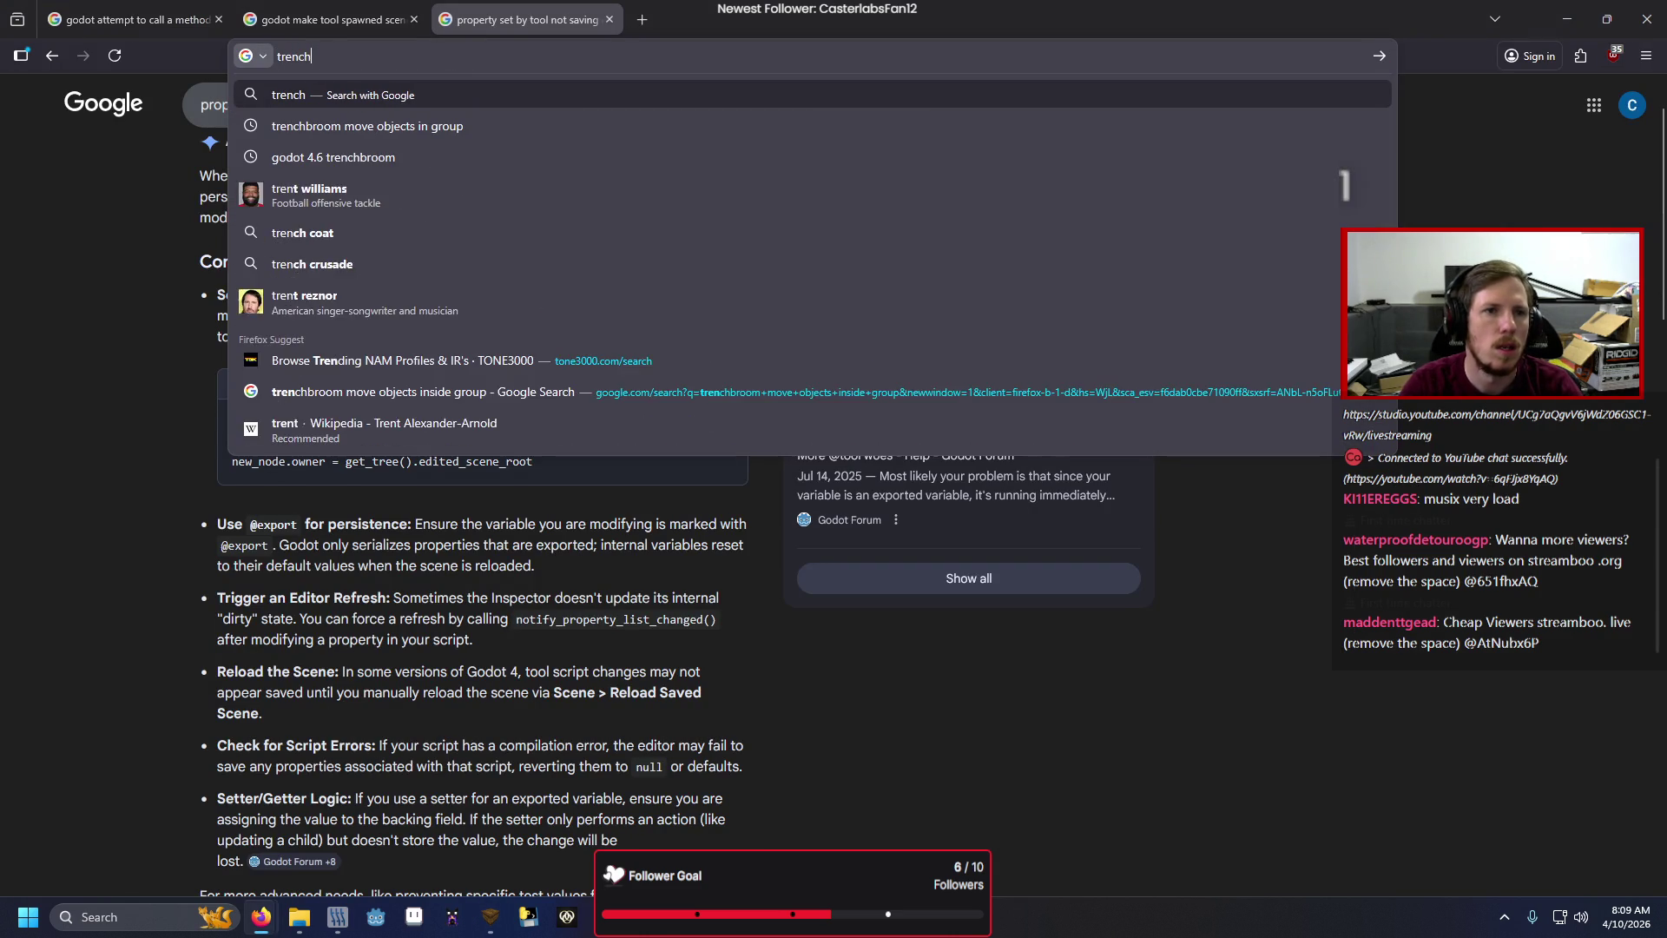
type("broom en")
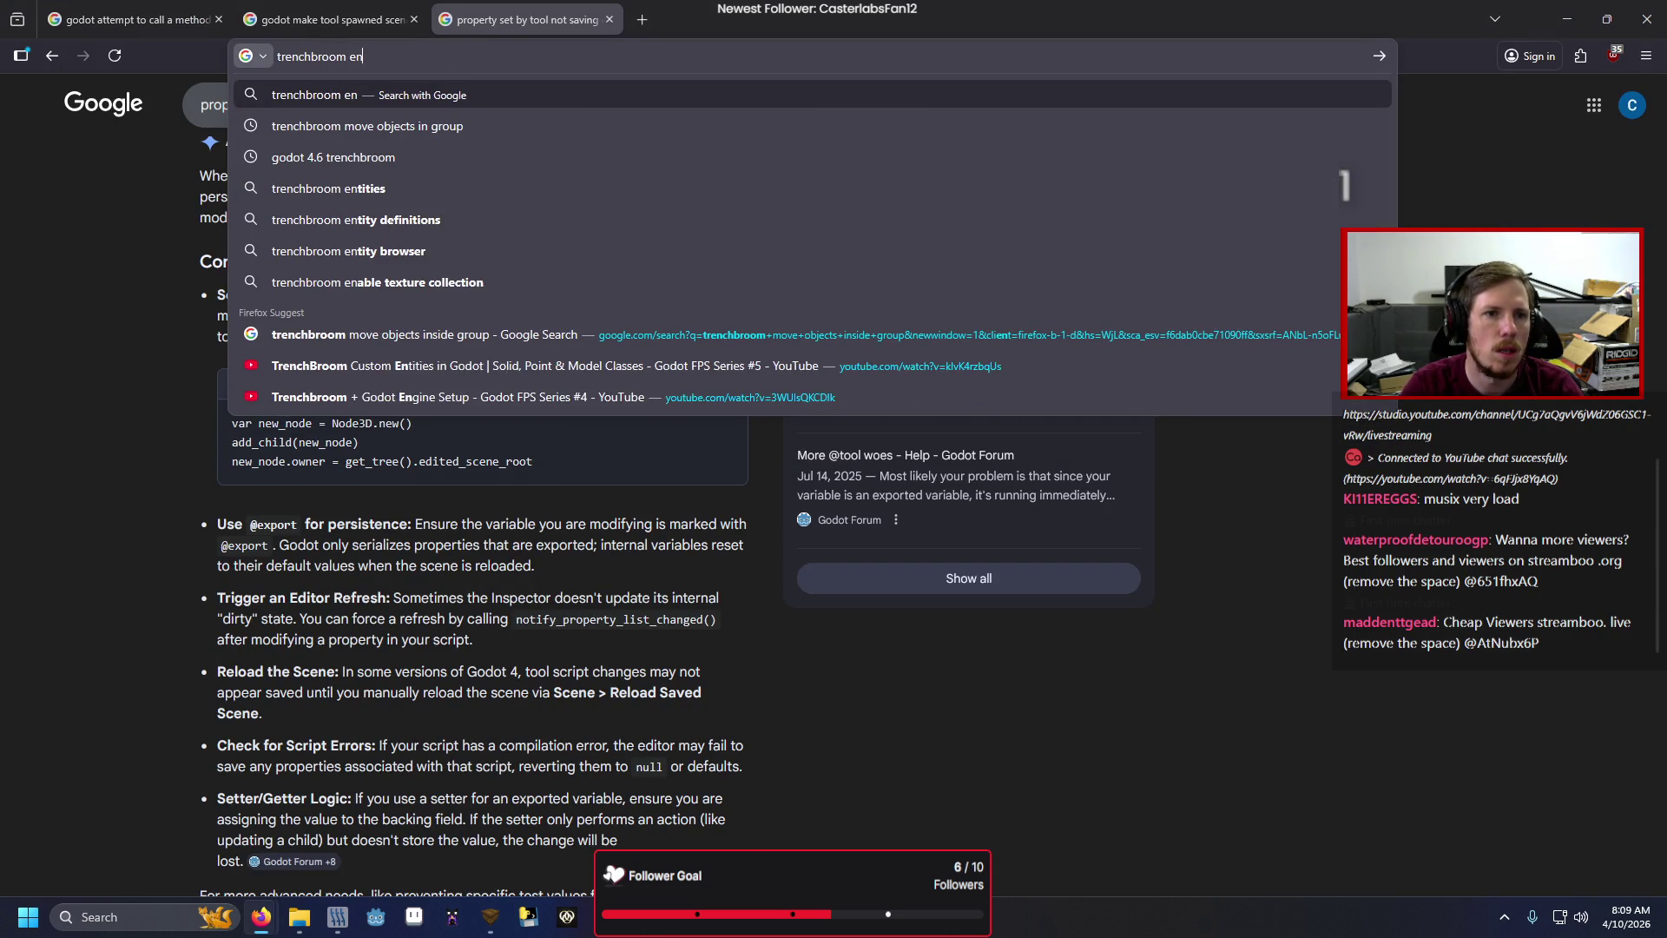
type("tity rotation")
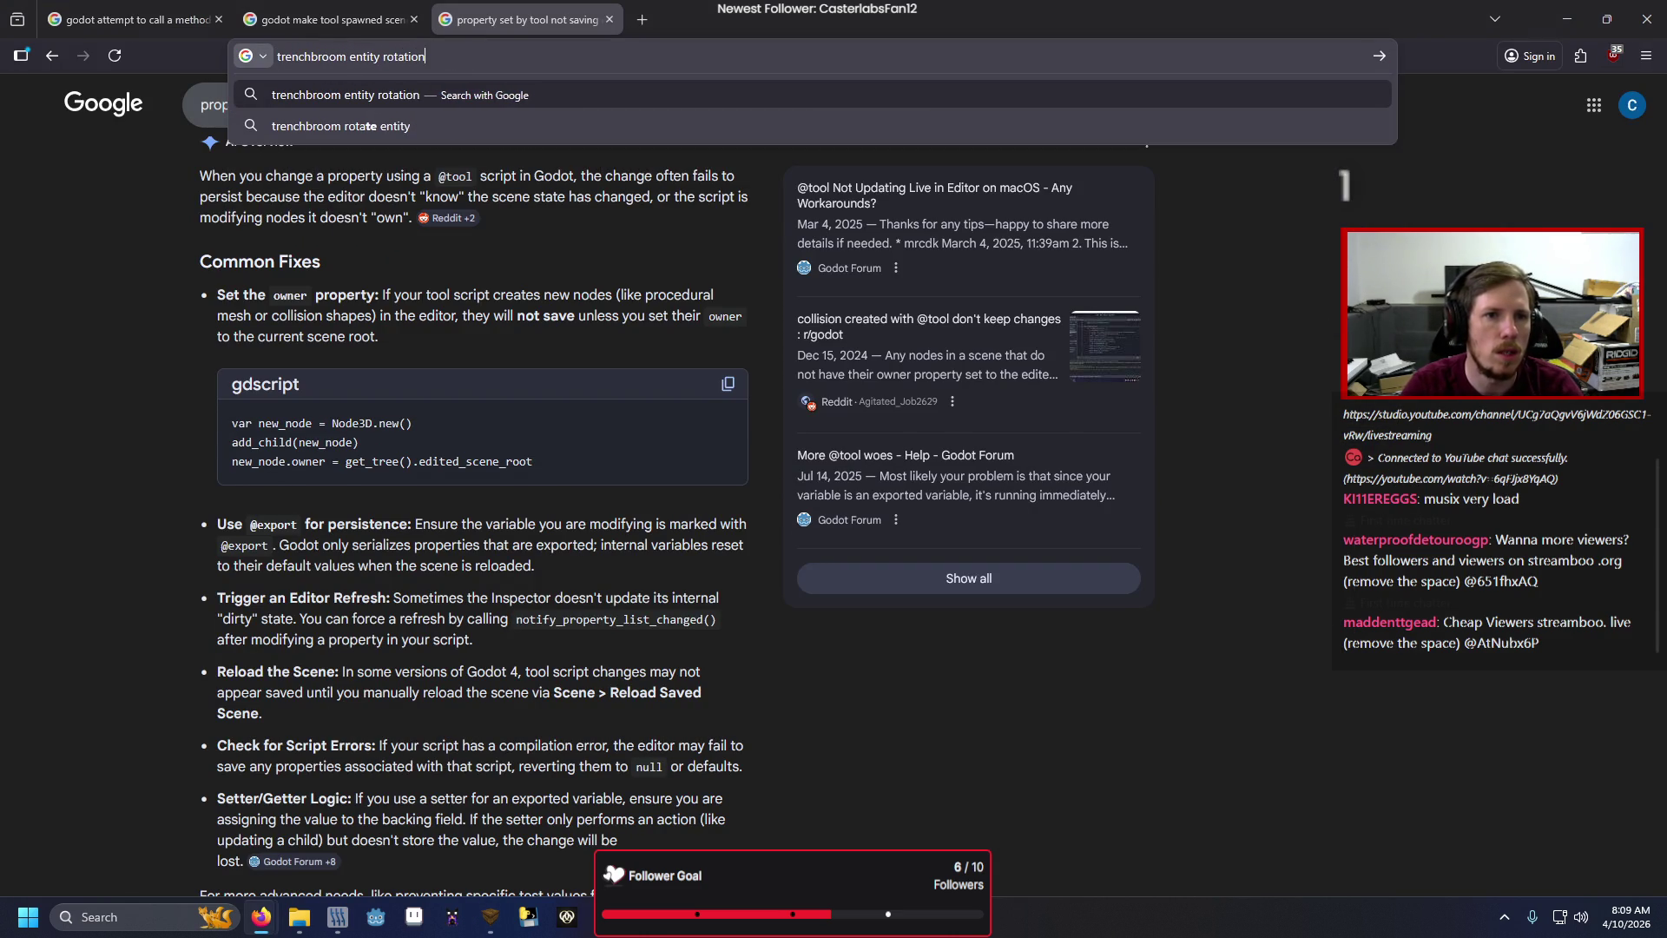
key("Return")
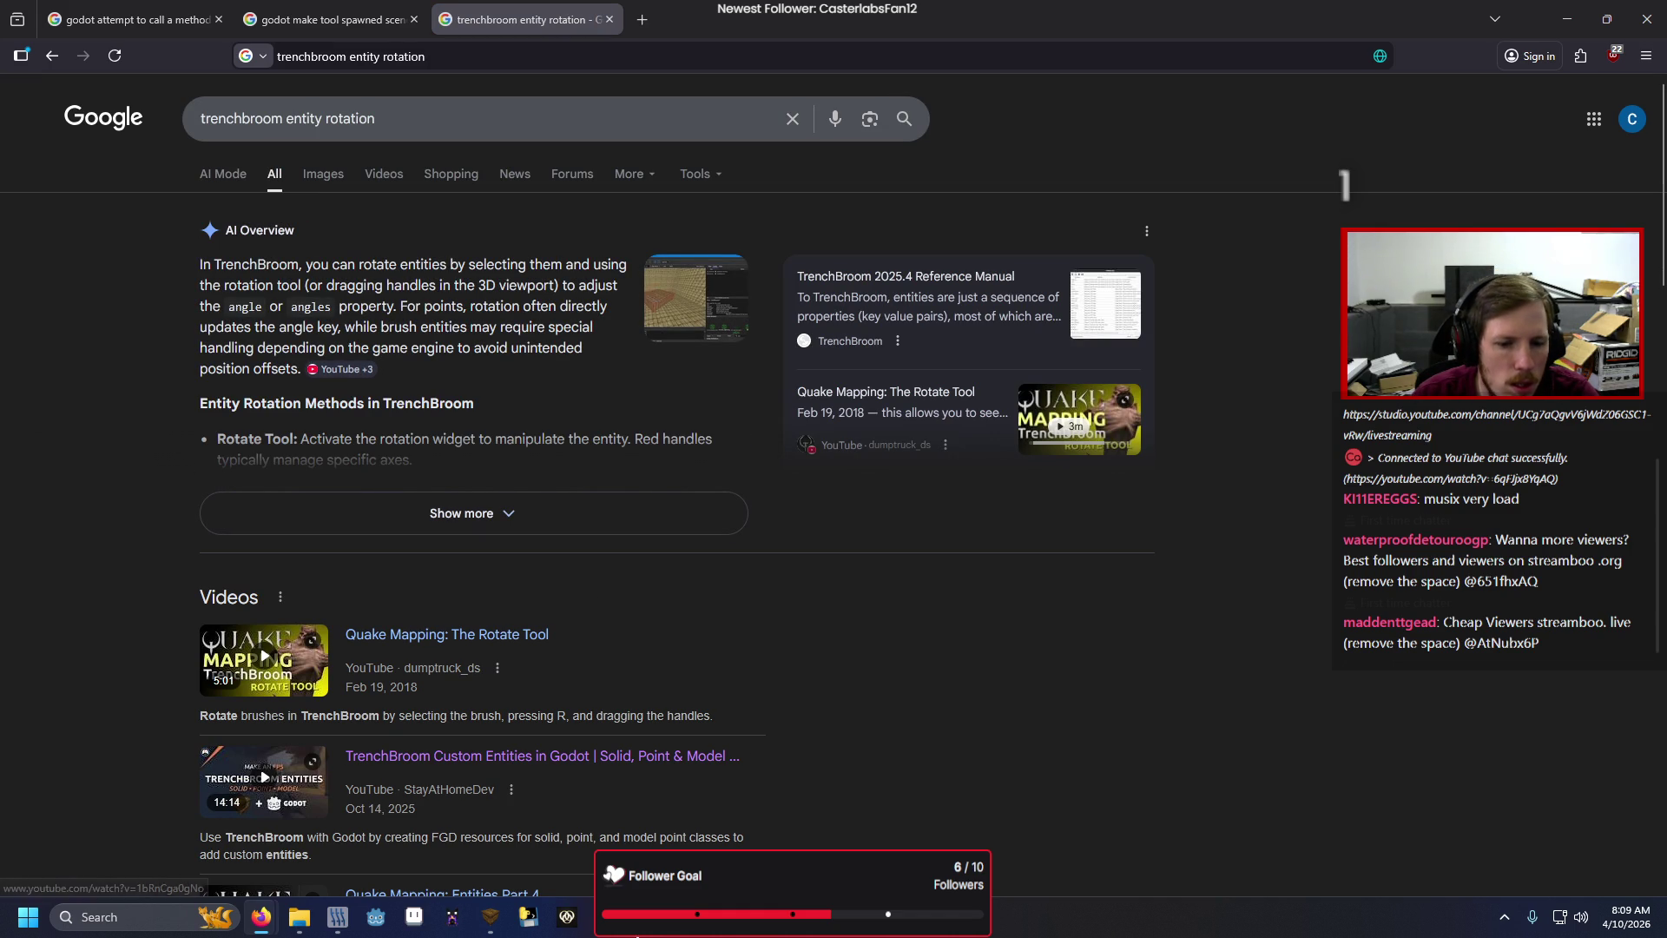
left_click(490, 917)
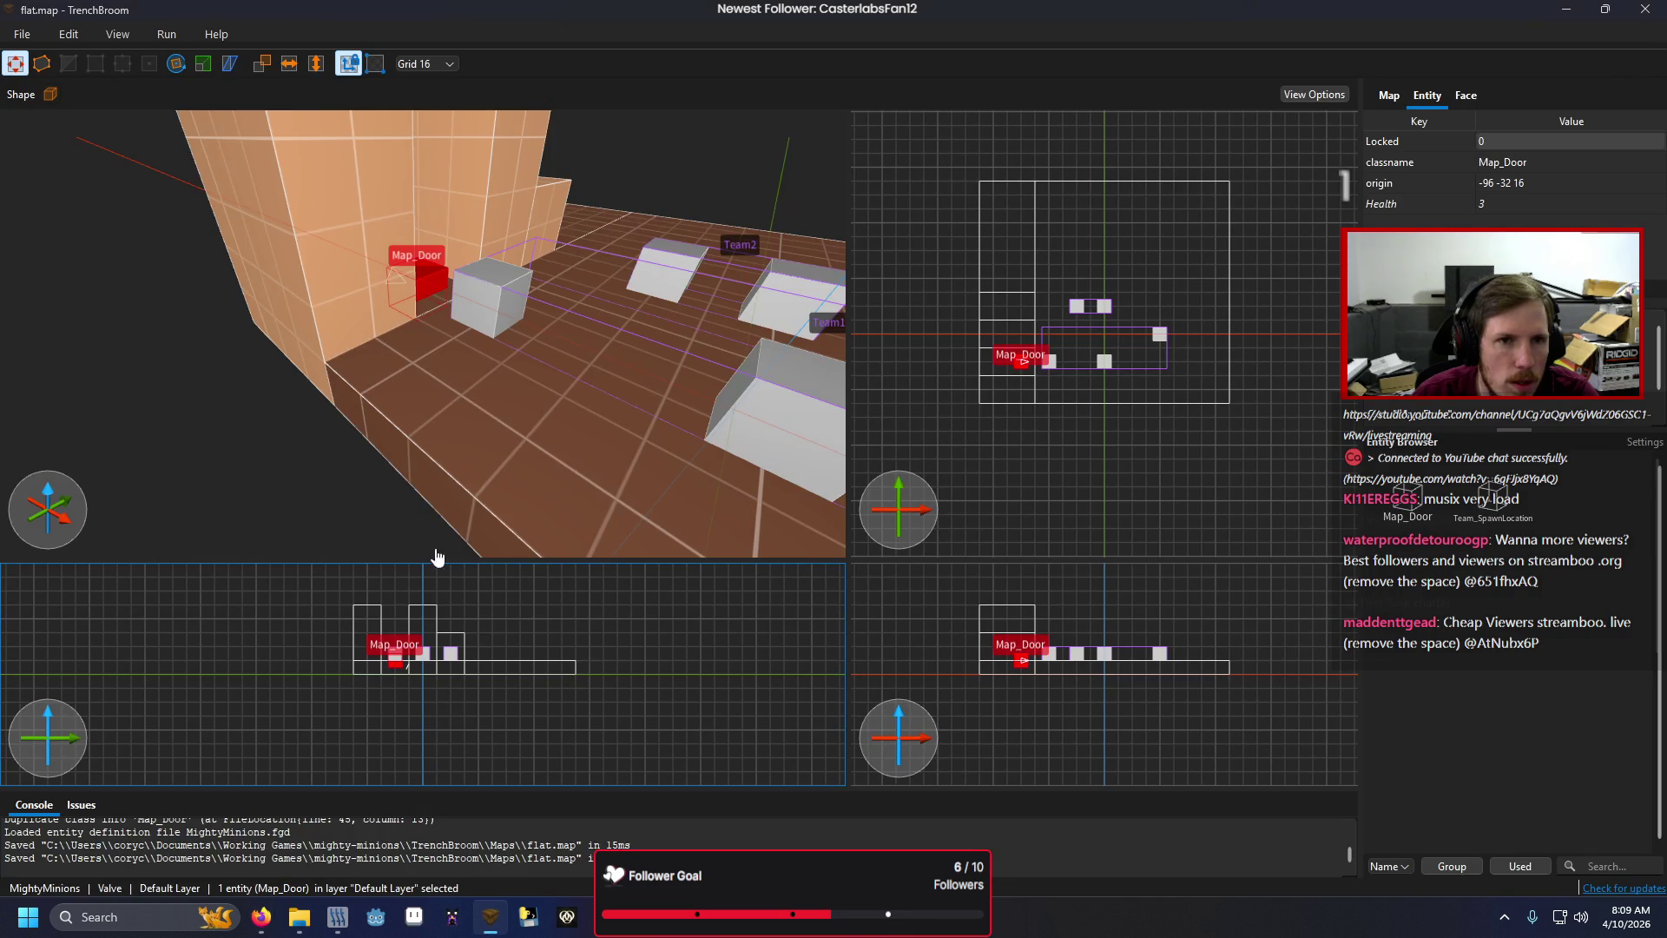
Try turning Map_Door with the Rotate tool and check the result in Godot's battlefield scene.
left_click(177, 65)
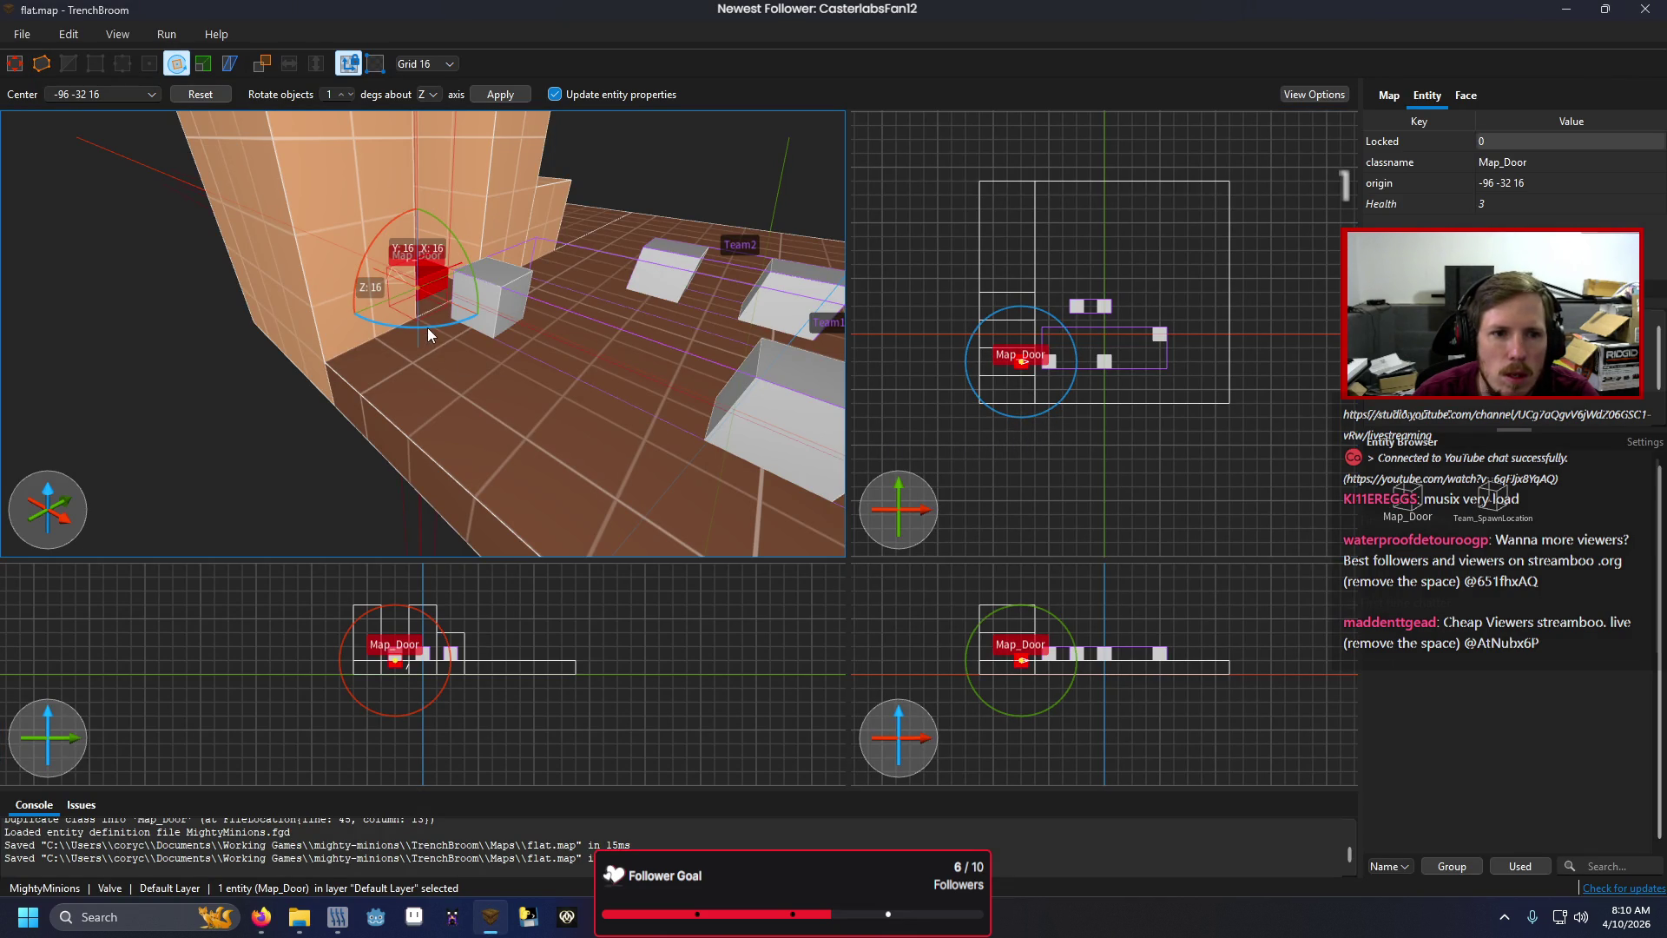
mouse_move(428, 327)
left_mouse_down()
mouse_move(503, 307)
mouse_move(541, 275)
left_mouse_up()
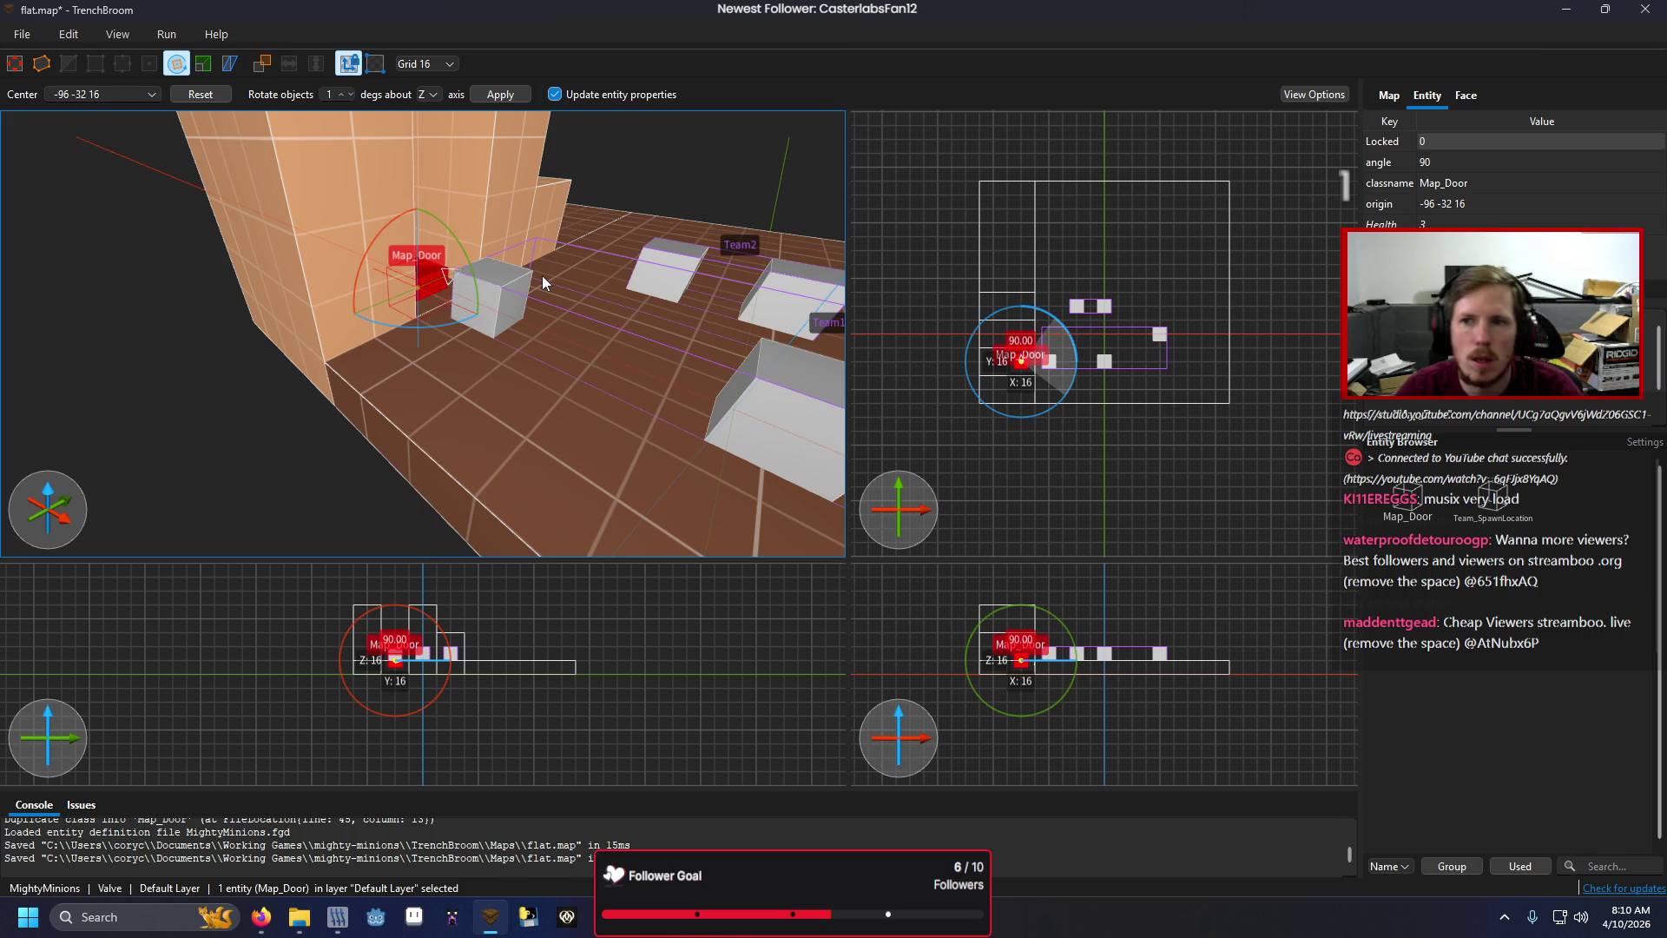
mouse_move(376, 916)
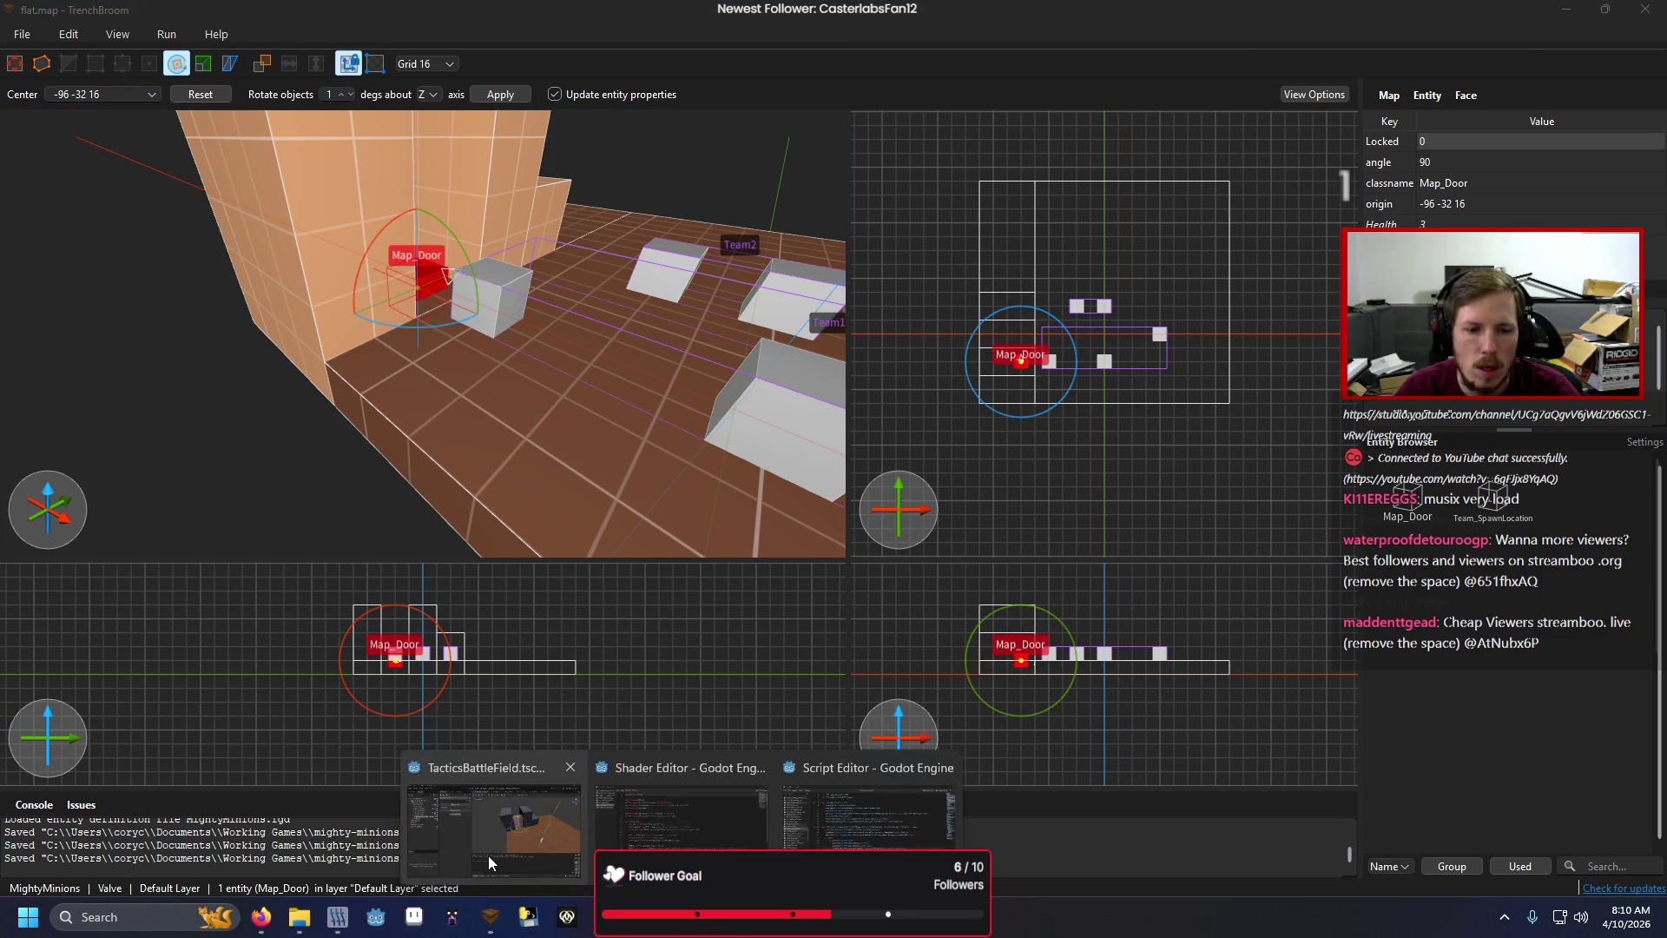
left_click(488, 856)
left_click(144, 403)
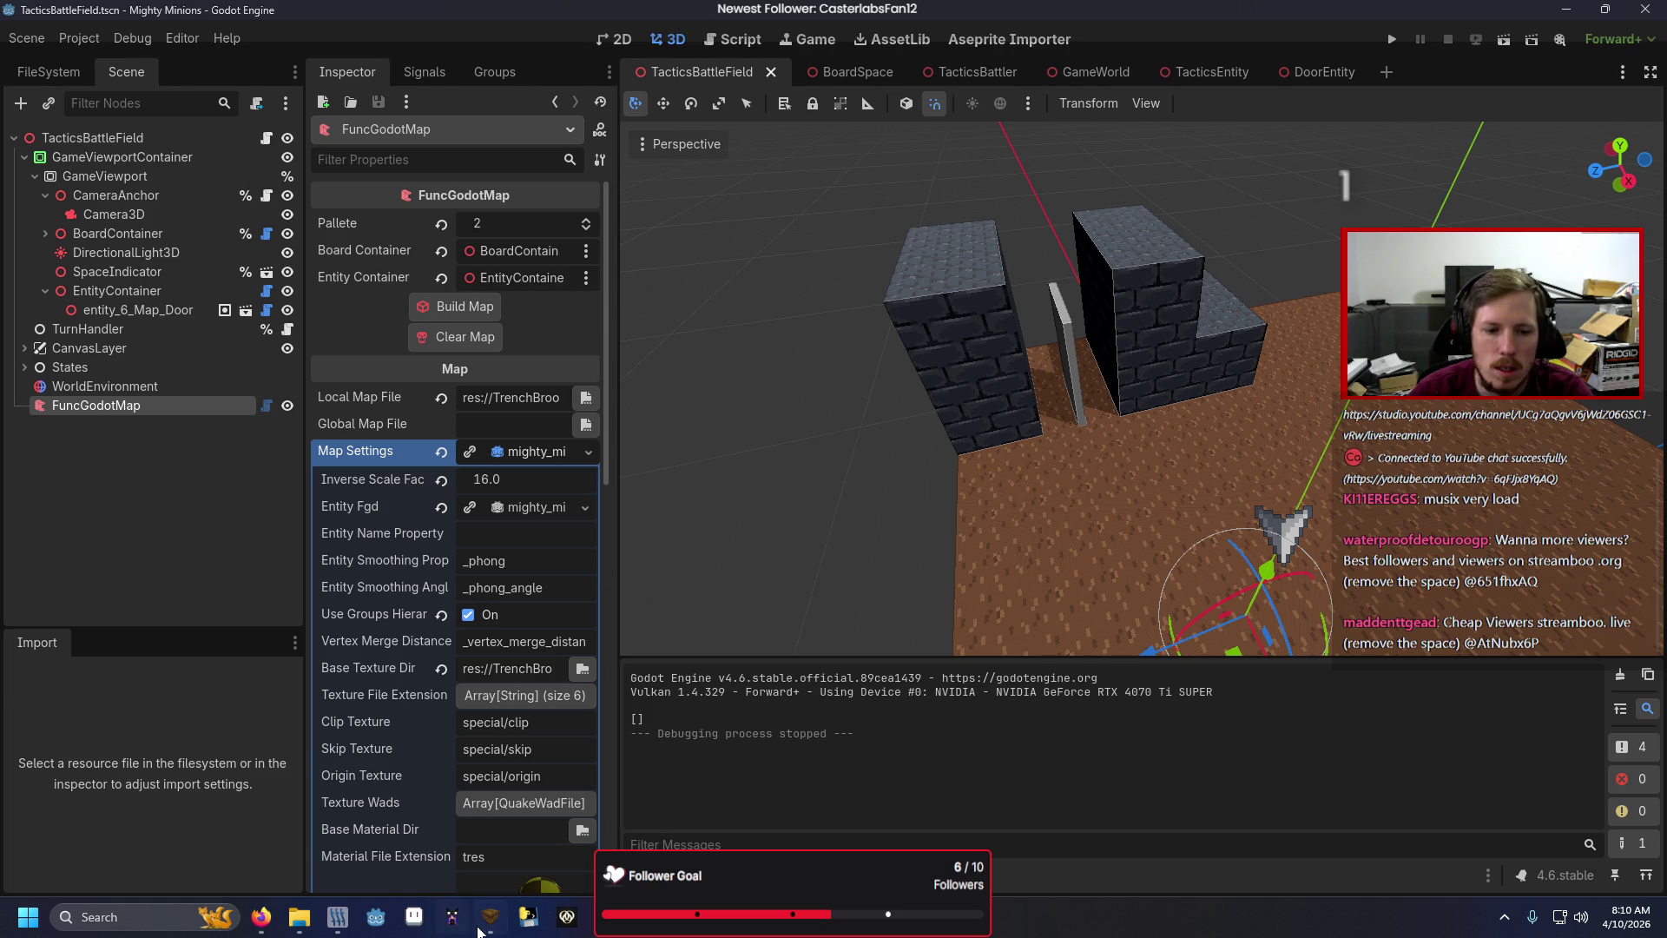
left_click(486, 919)
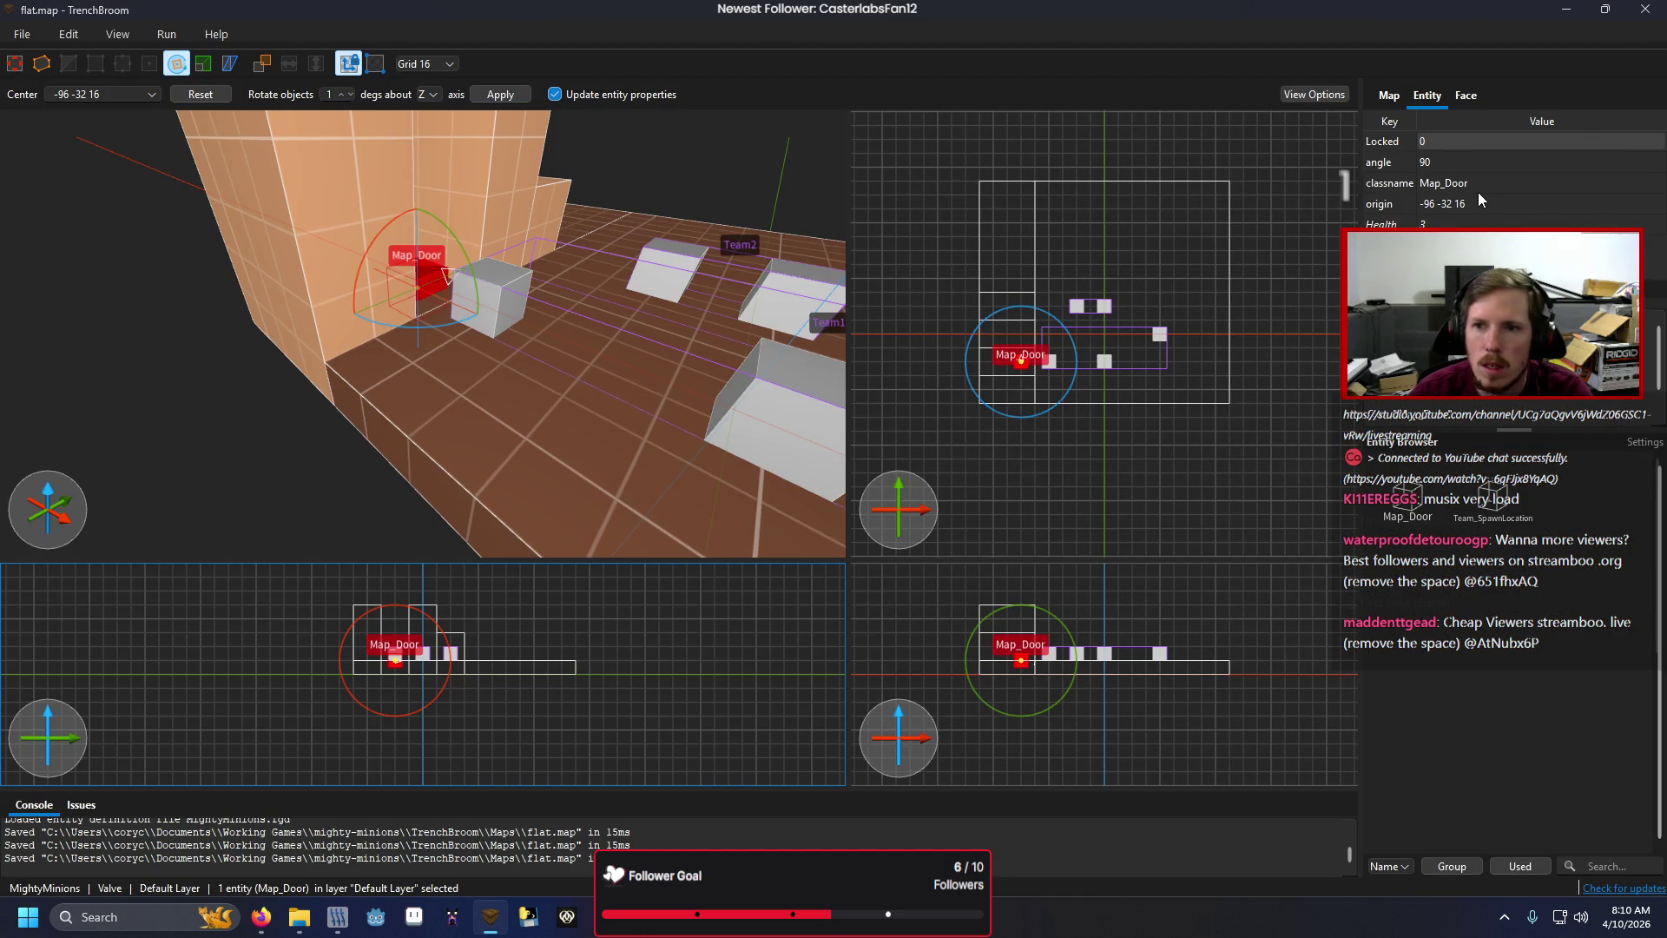
Change Map_Door's angle property from 90 to 0 and save flat.map.
double_click(1439, 161)
type("0")
key("Return")
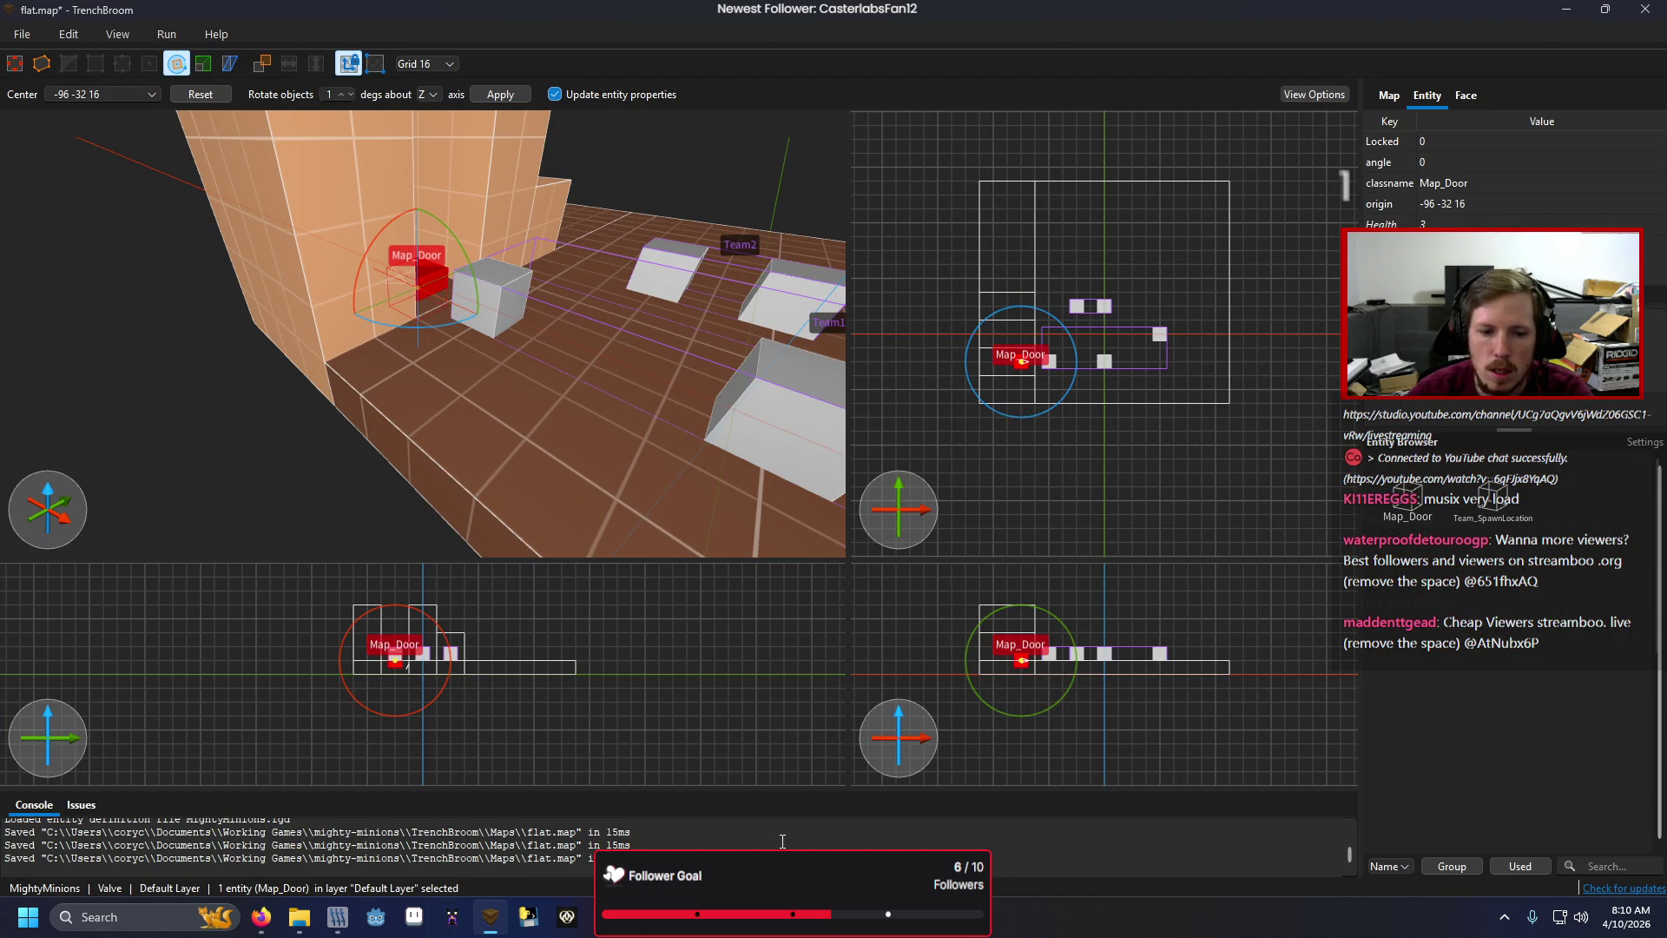
key("ctrl+s")
Bring up Godot's TacticsBattleField scene so the reloaded FuncGodotMap shows the door in the gap.
left_click(375, 917)
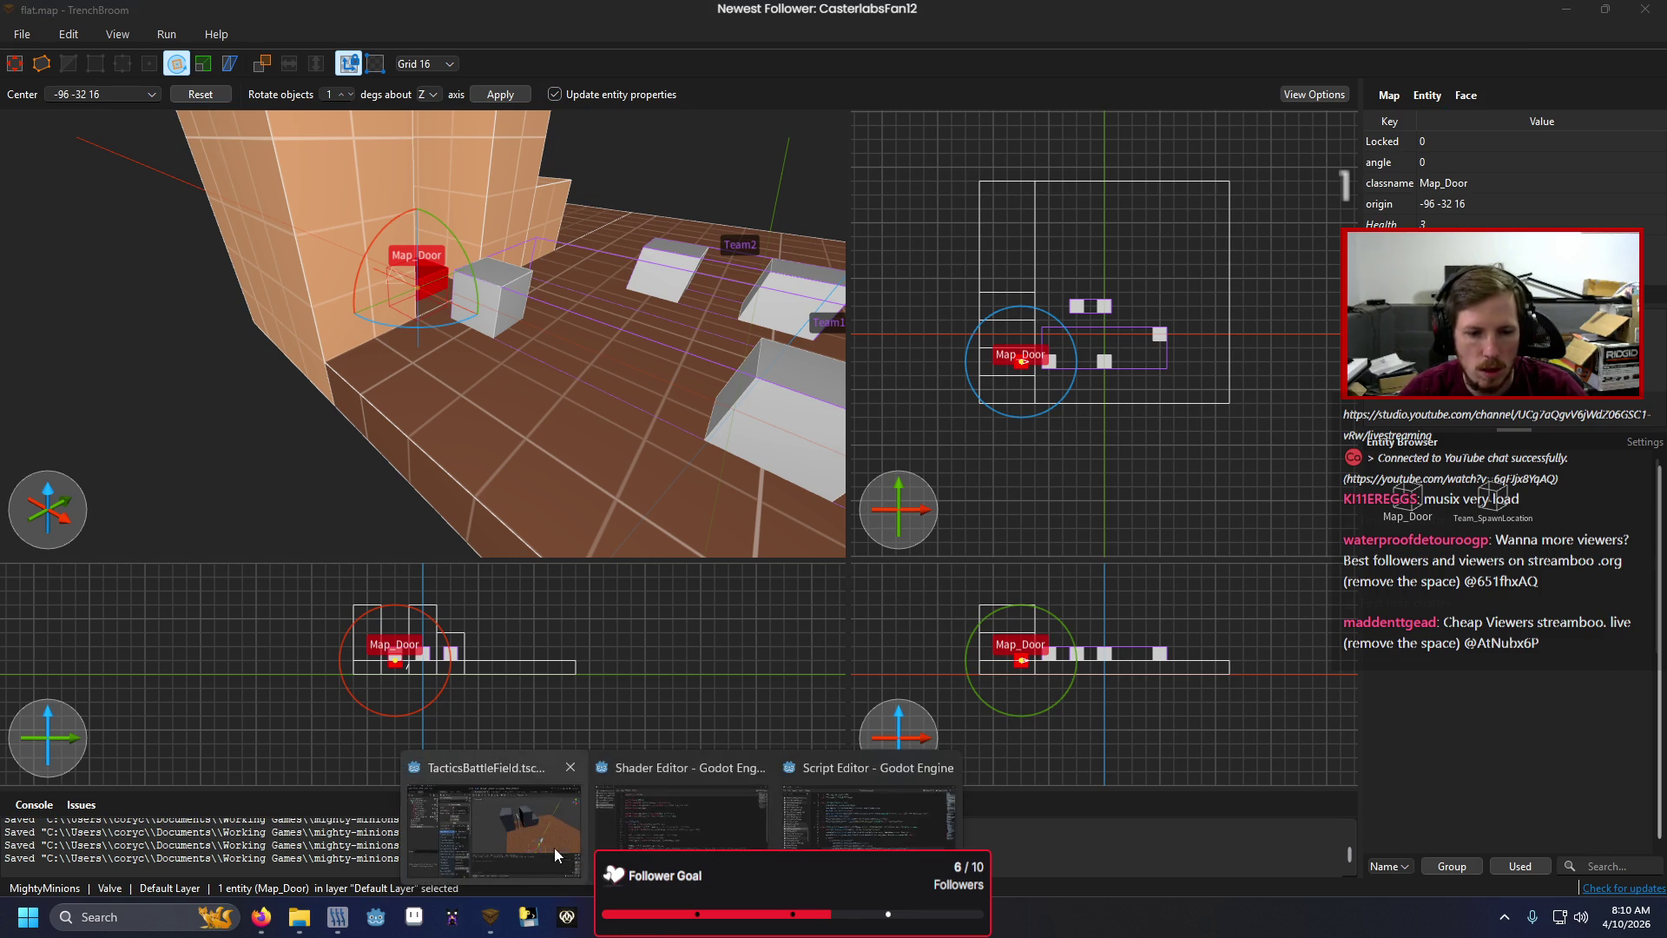
left_click(554, 847)
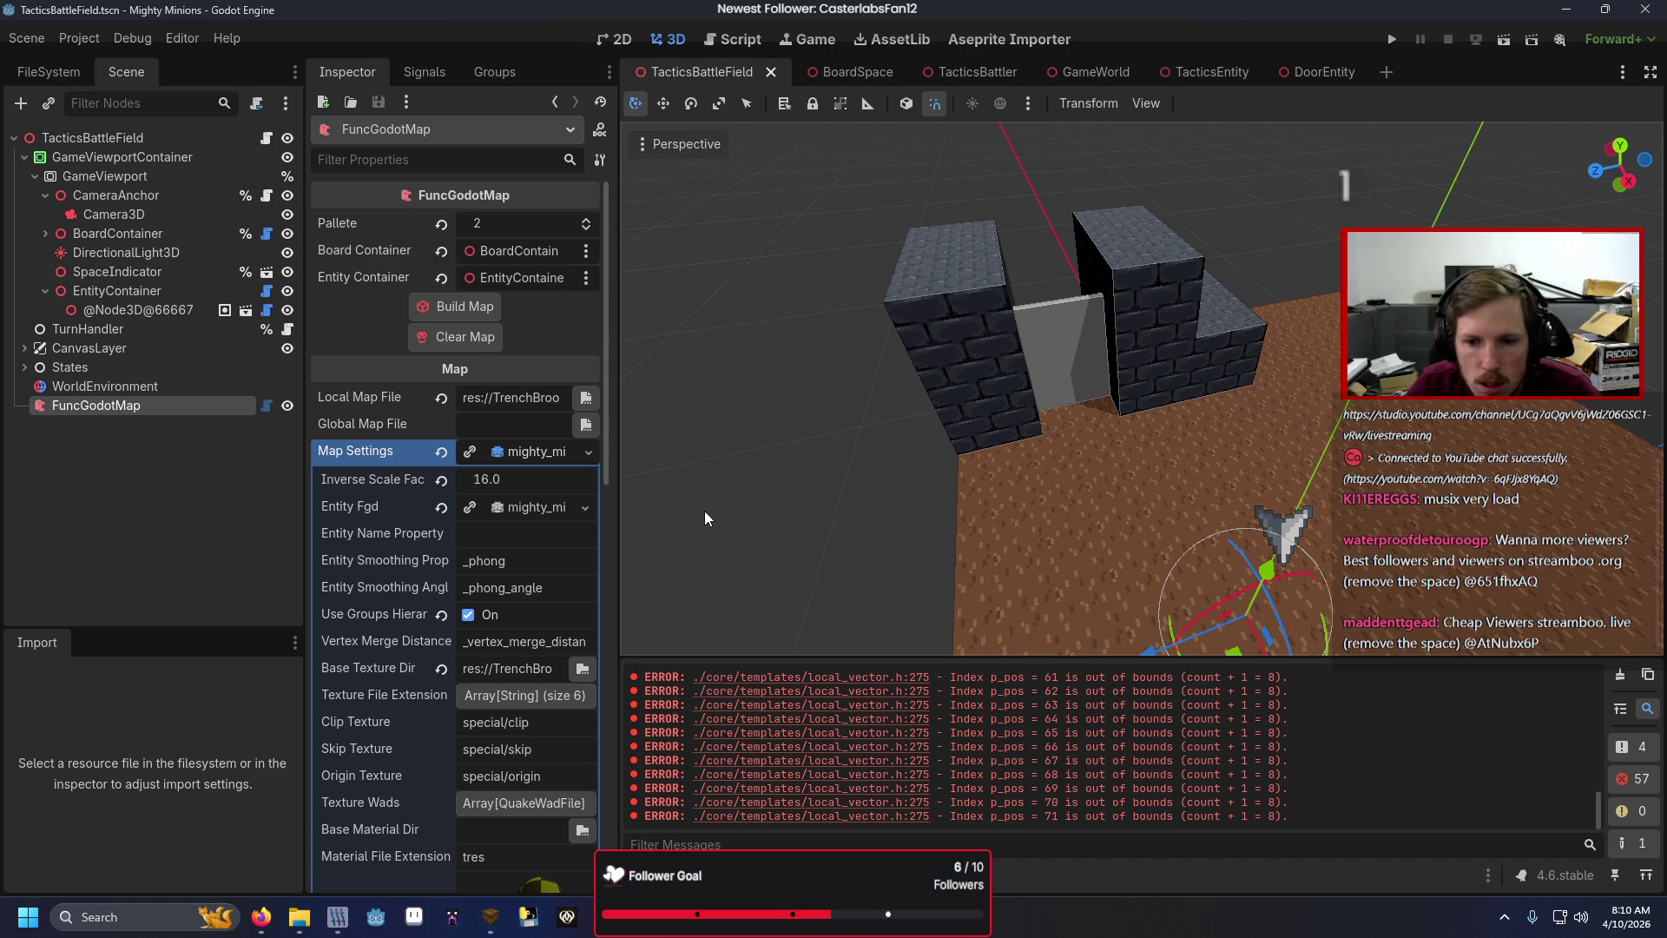
key("F5")
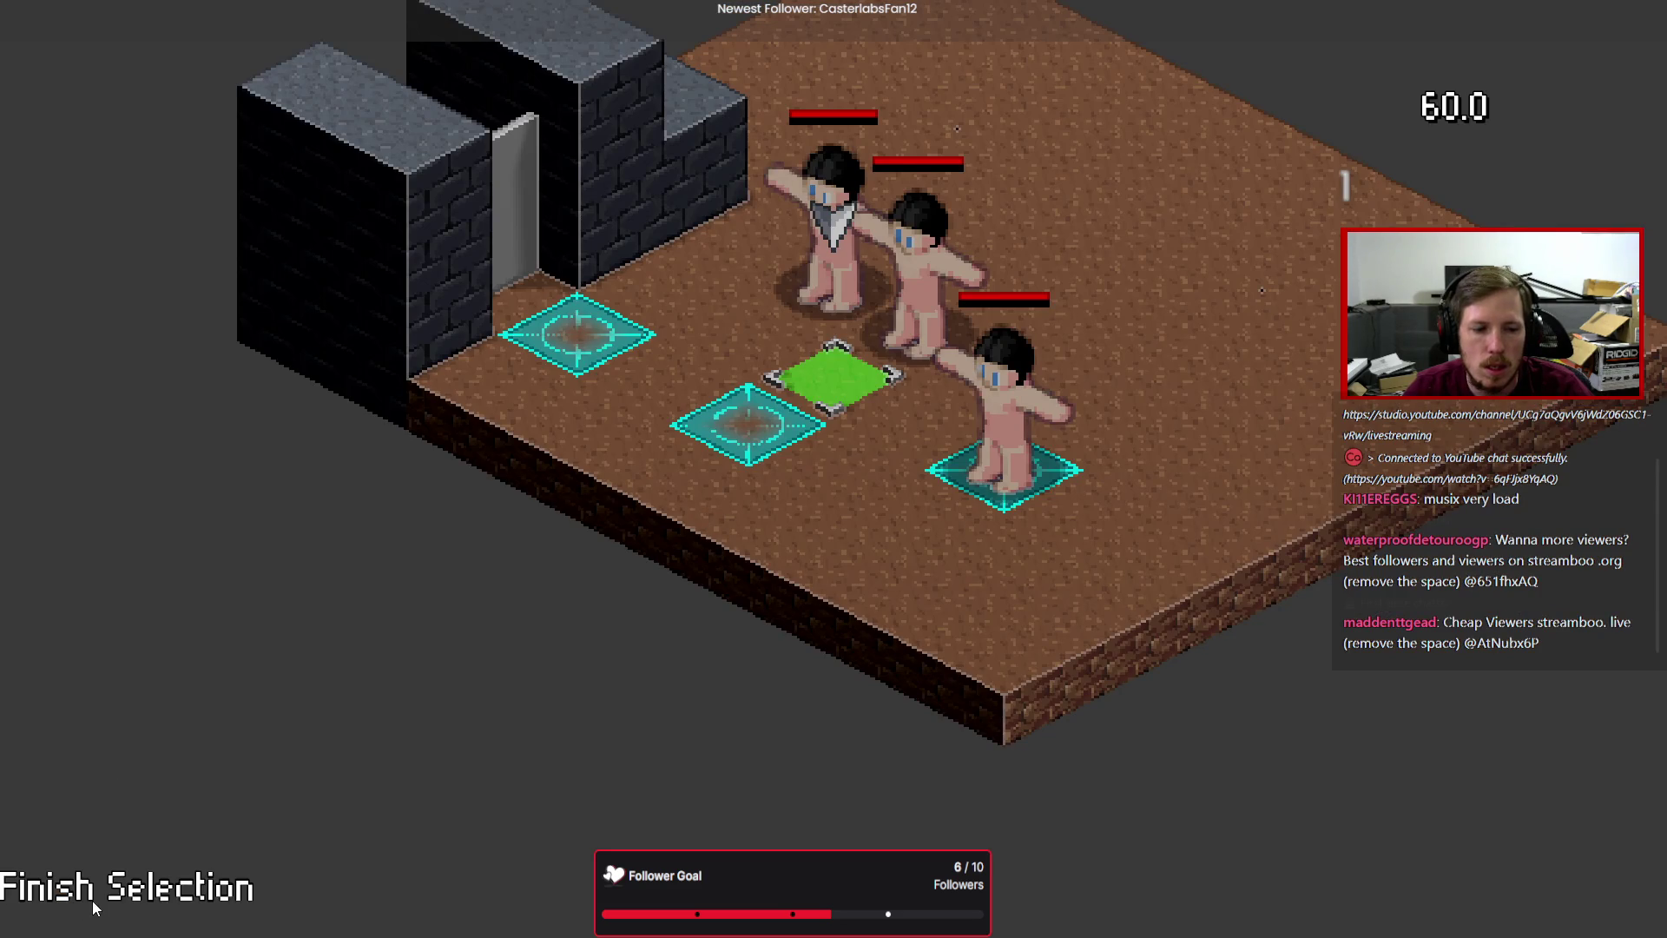
left_click(92, 894)
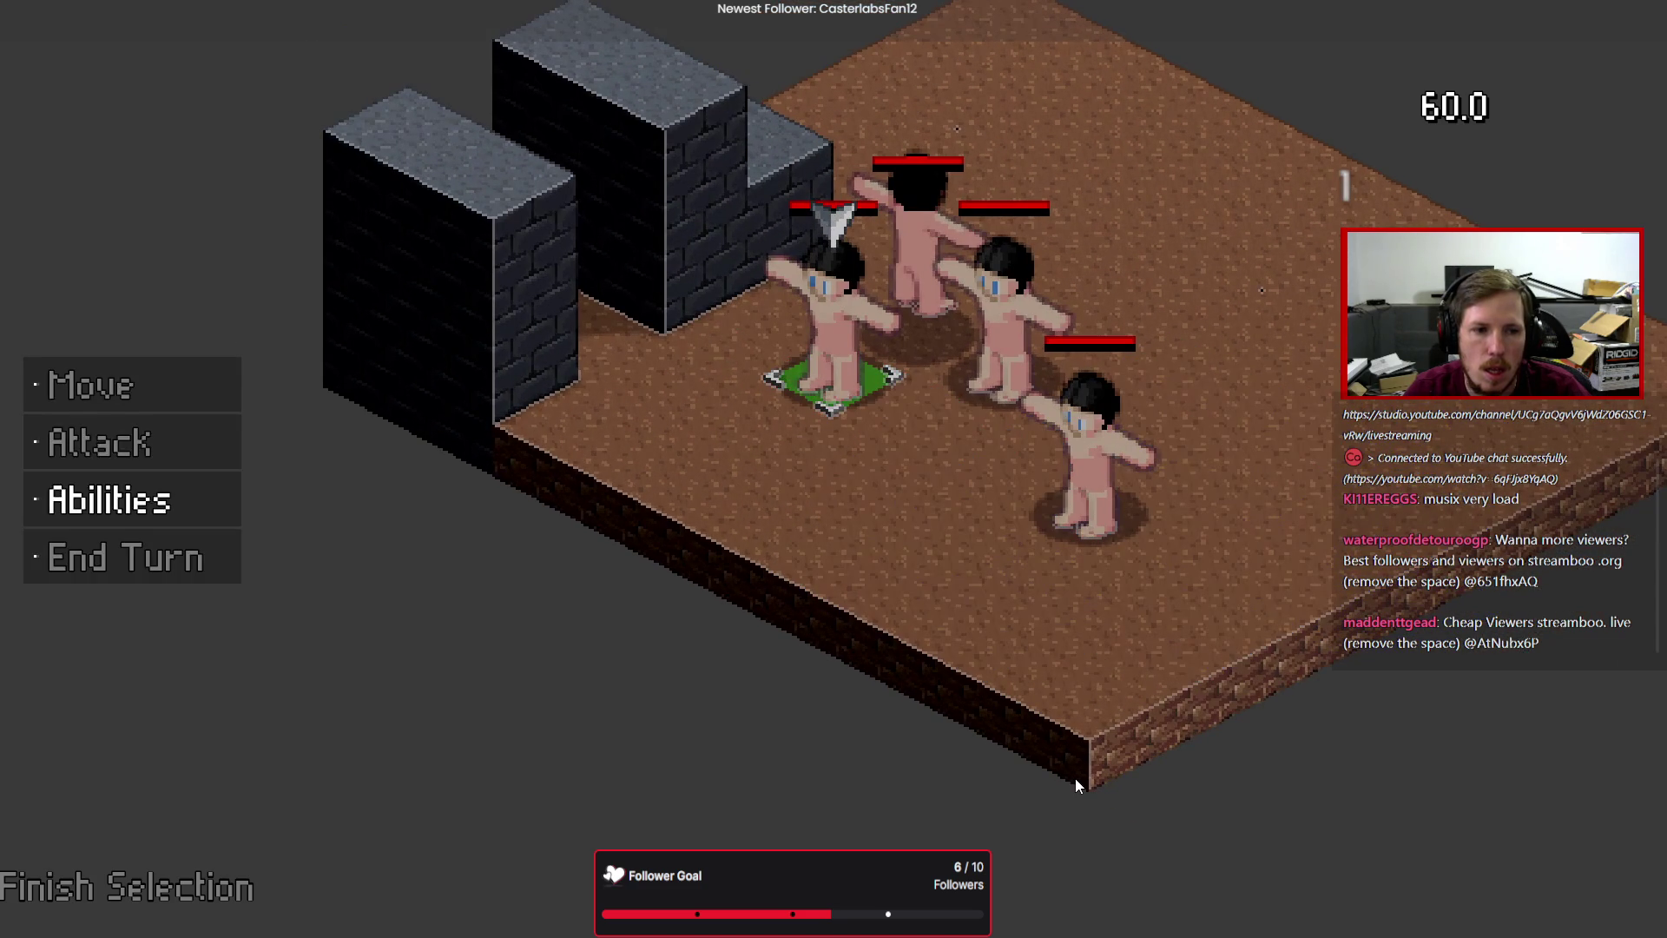
key("Down")
key("Return")
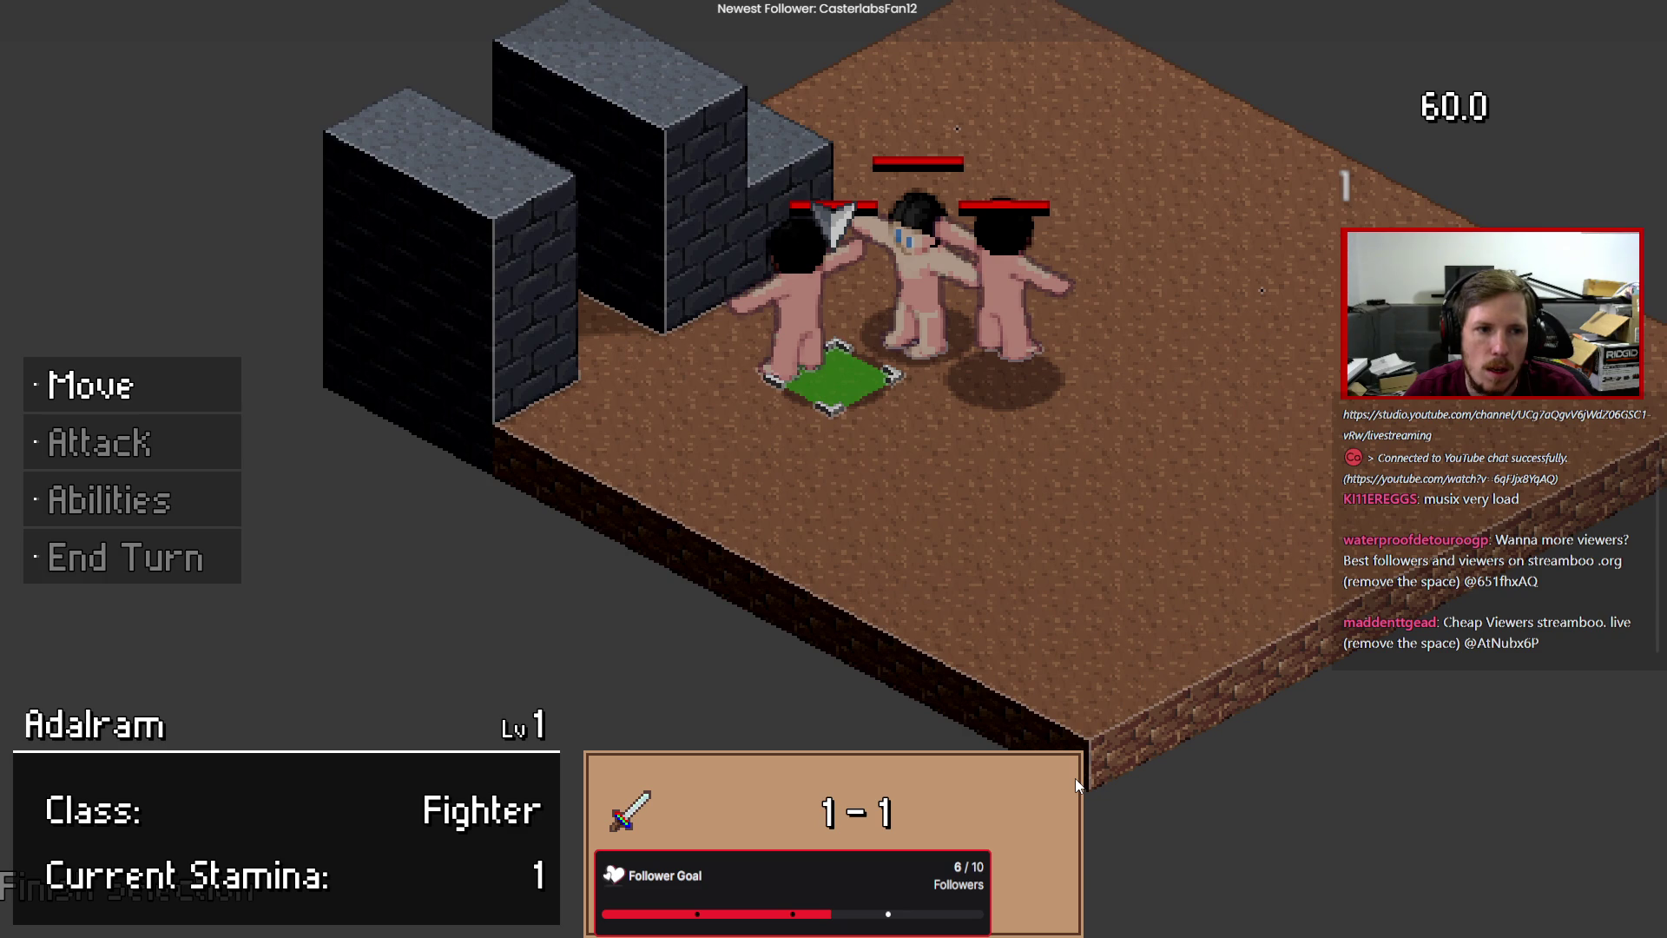
key("Return")
key("Escape")
key("Return")
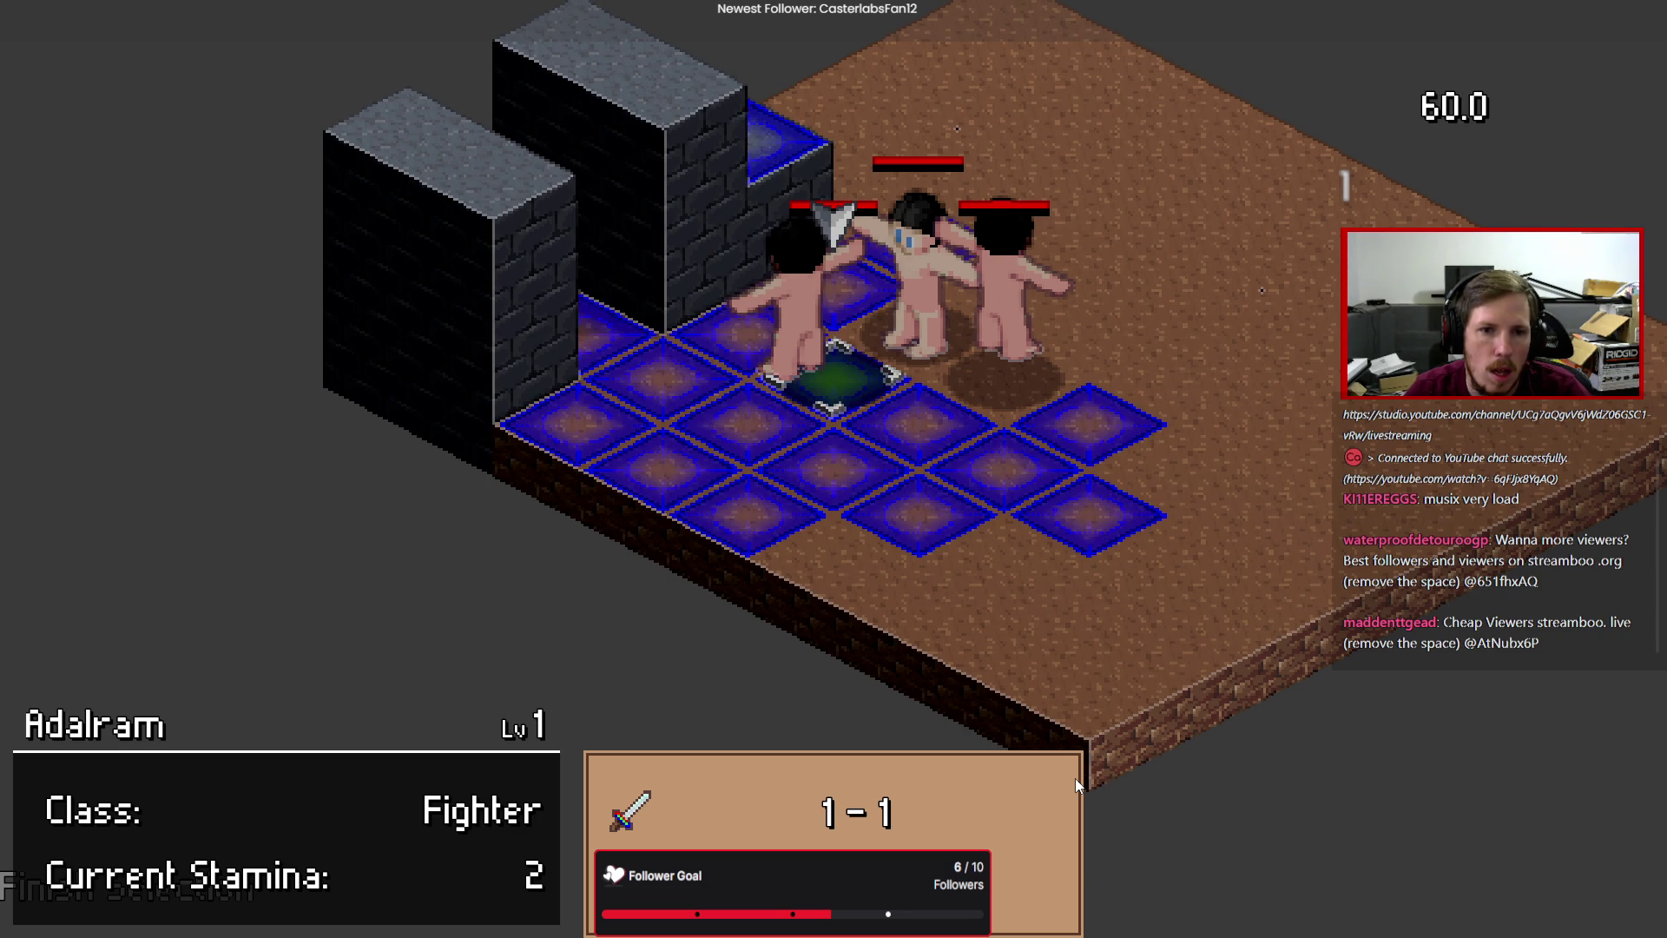
key("Up")
key("Left")
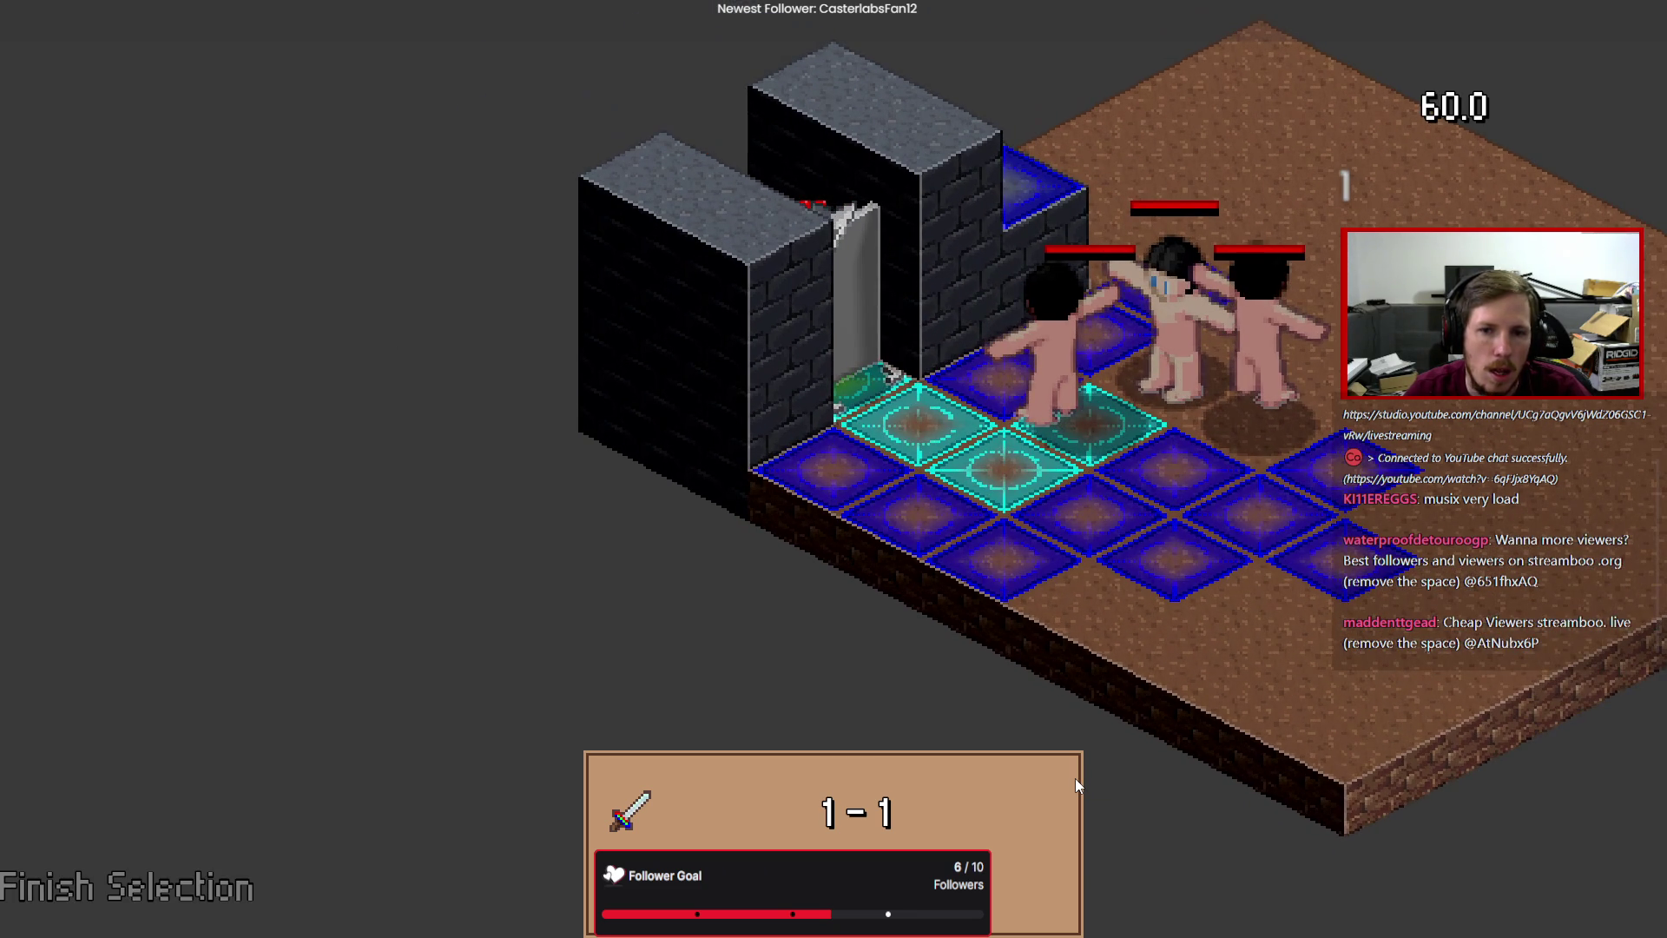
key("Return")
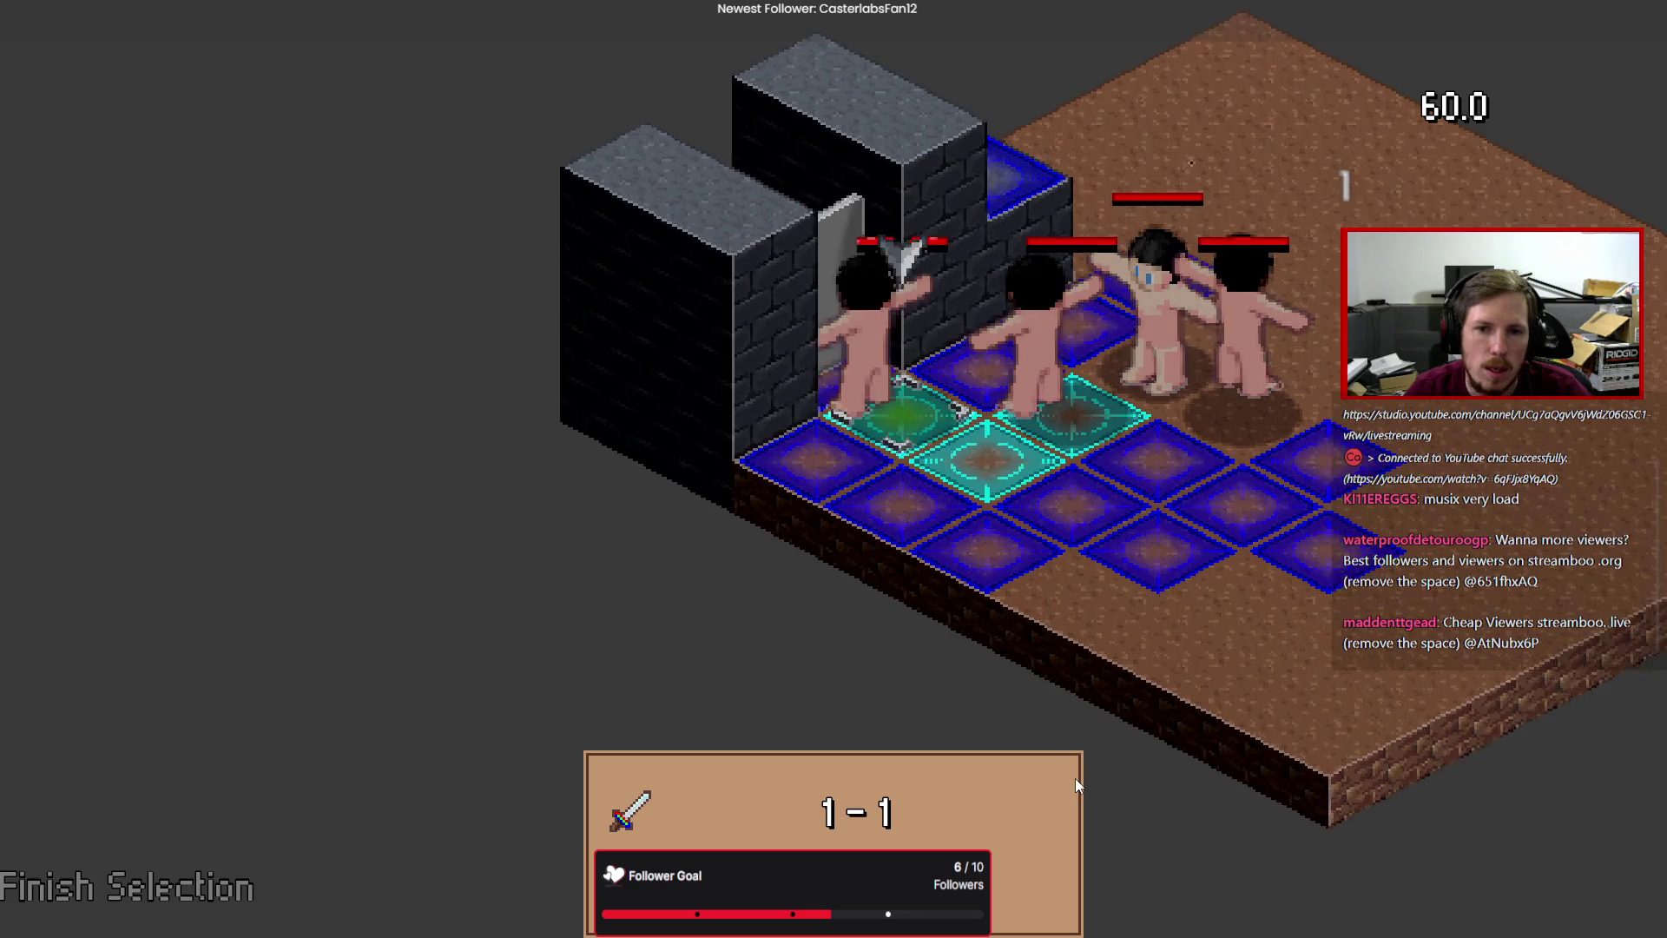
key("Return")
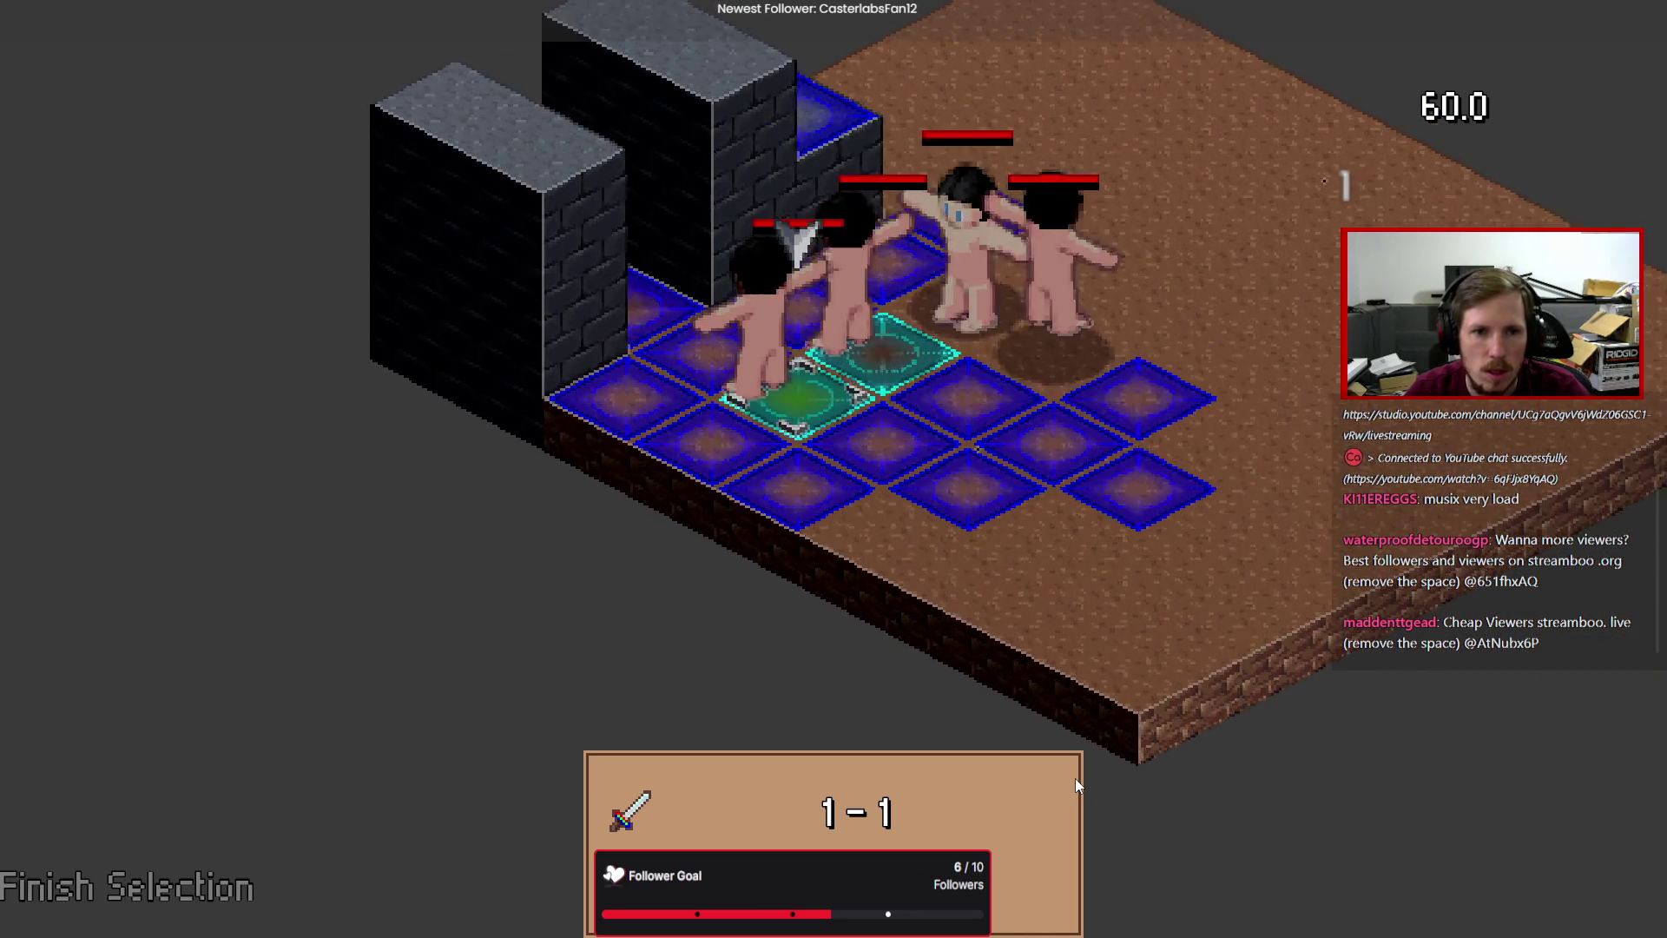
key("Up")
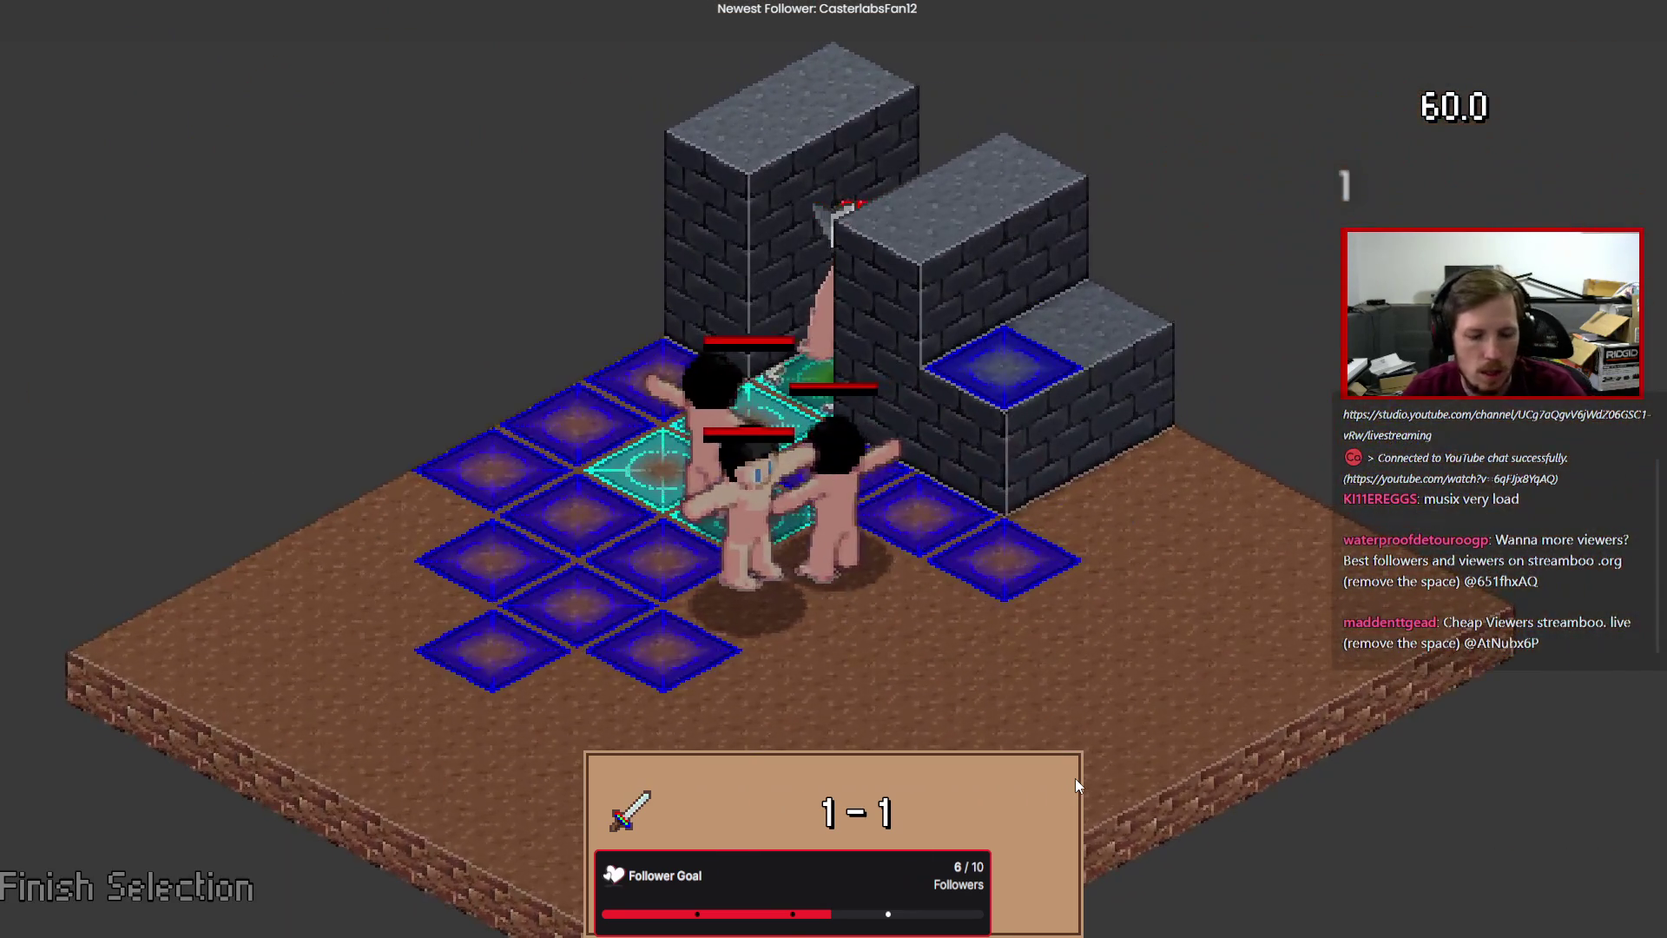
key("F8")
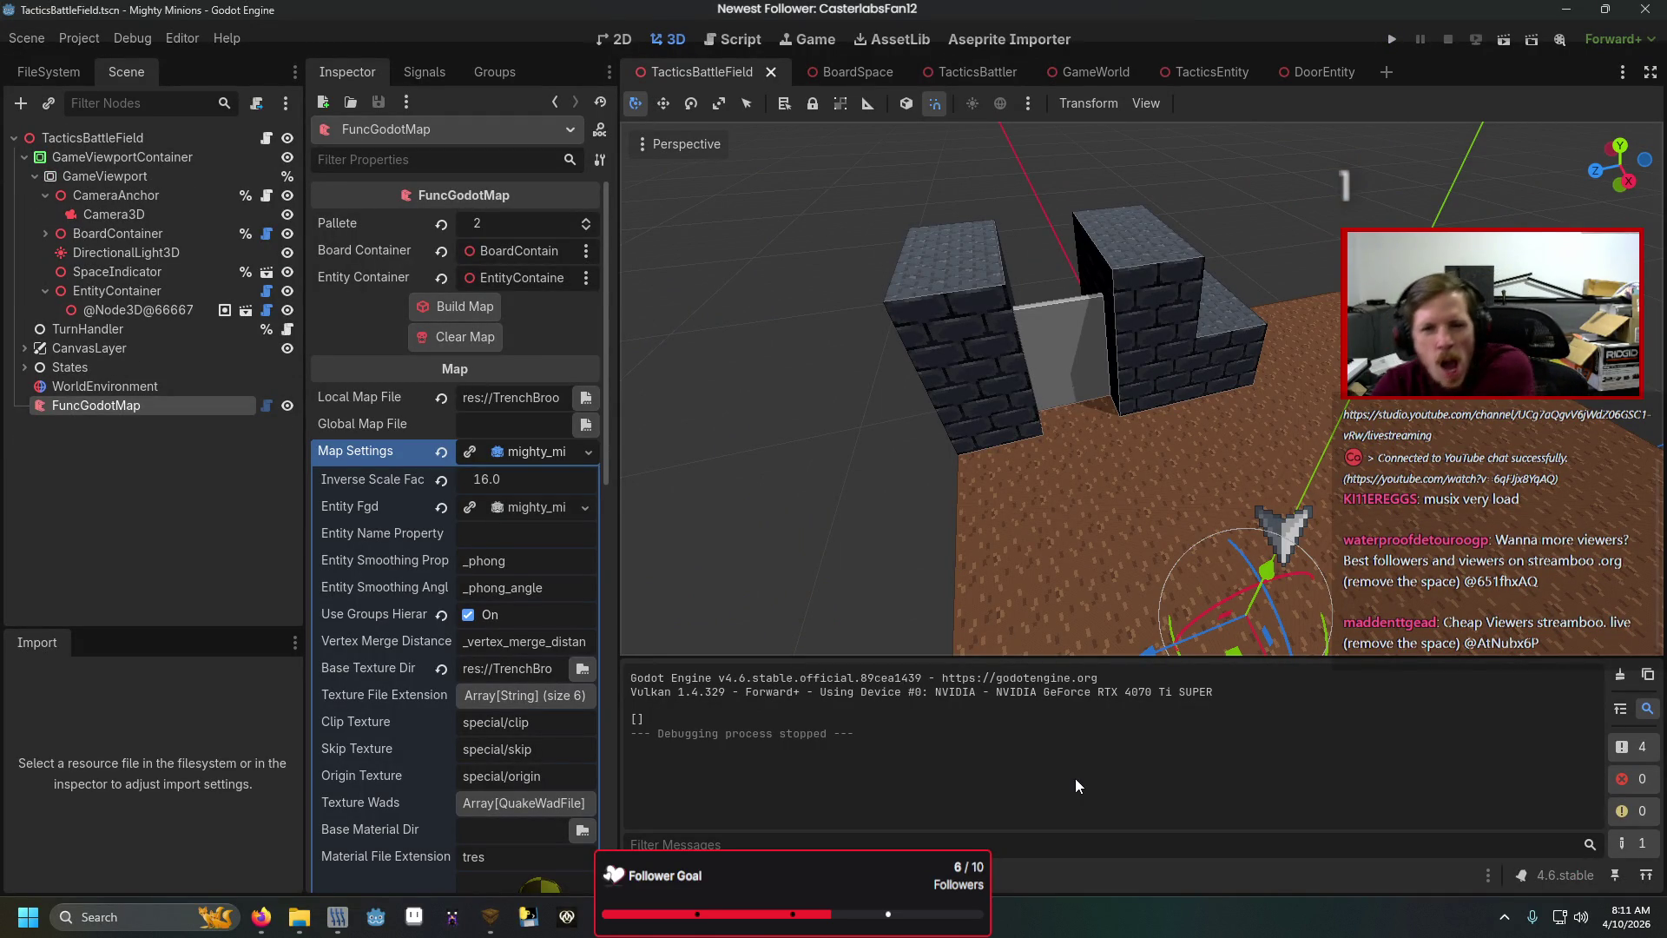
Orbit TrenchBroom's view to the doorway, deselect Map_Door, and view the map's layers.
left_click(489, 916)
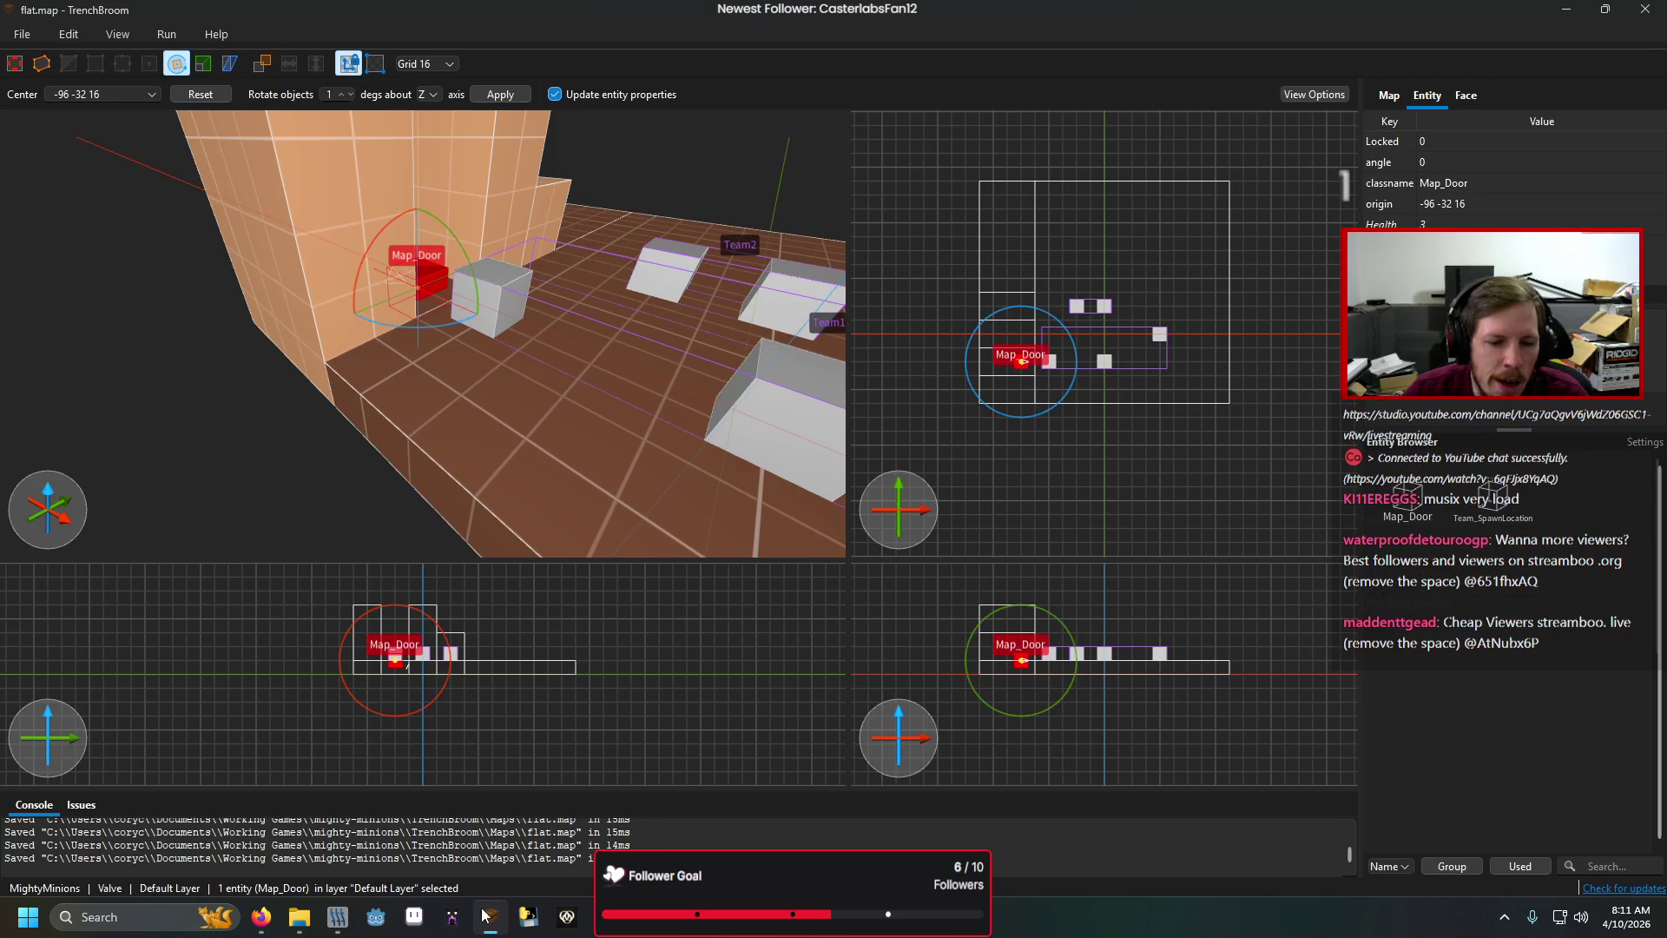
mouse_move(533, 299)
left_mouse_down()
mouse_move(497, 399)
mouse_move(306, 309)
left_mouse_up()
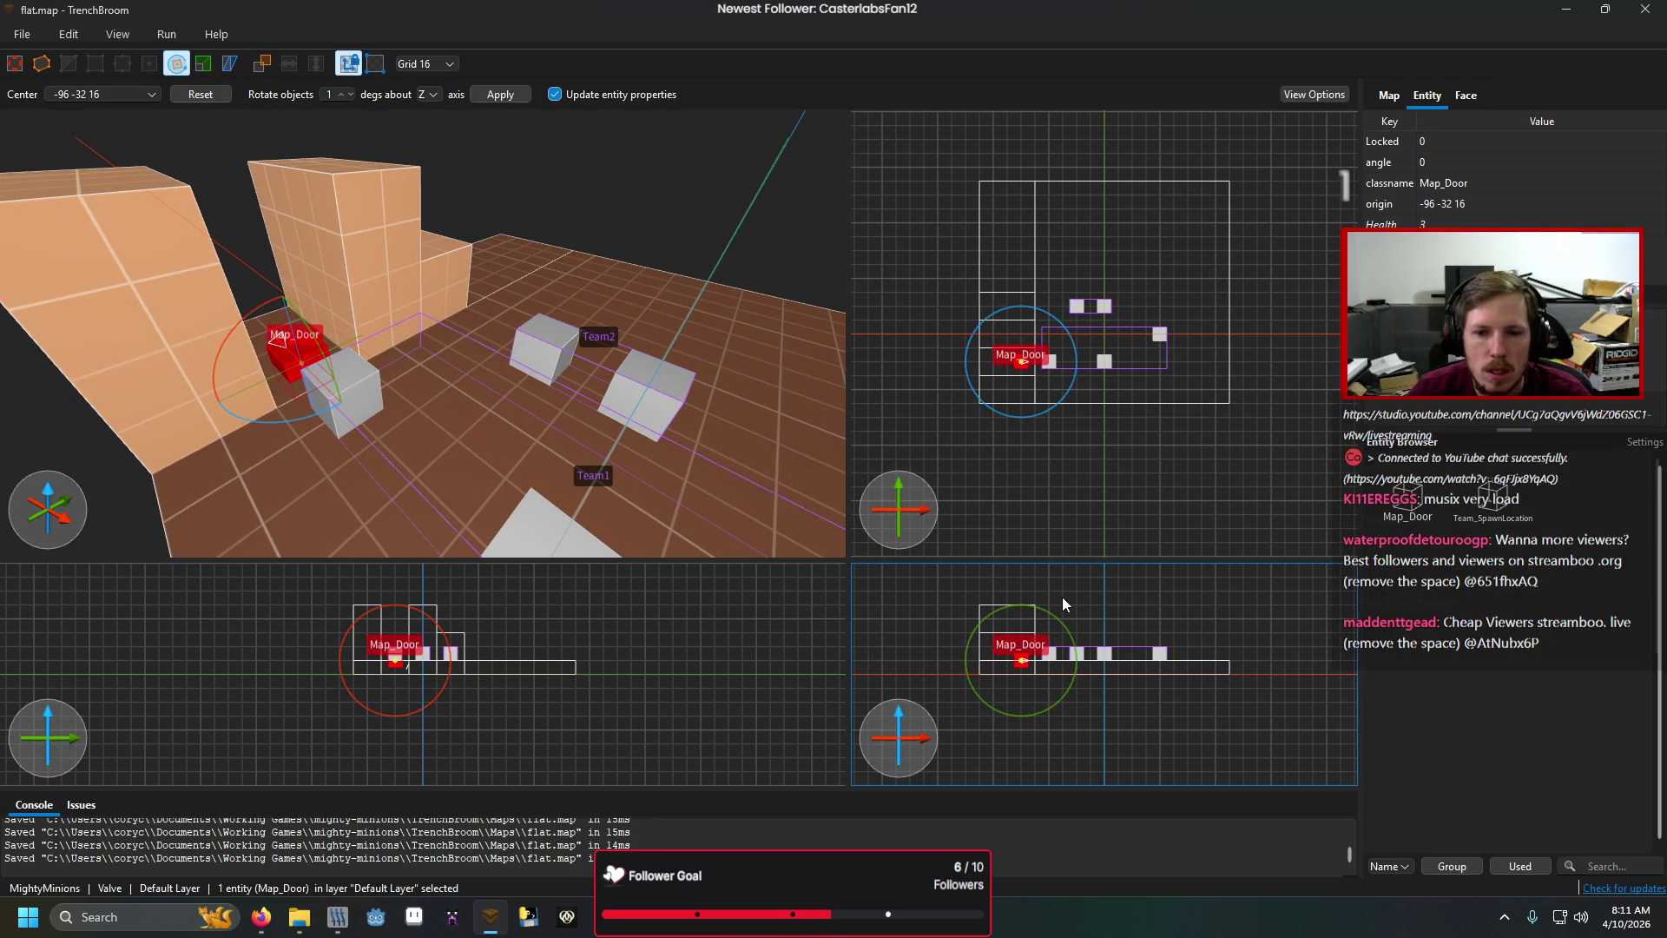
left_click(462, 618)
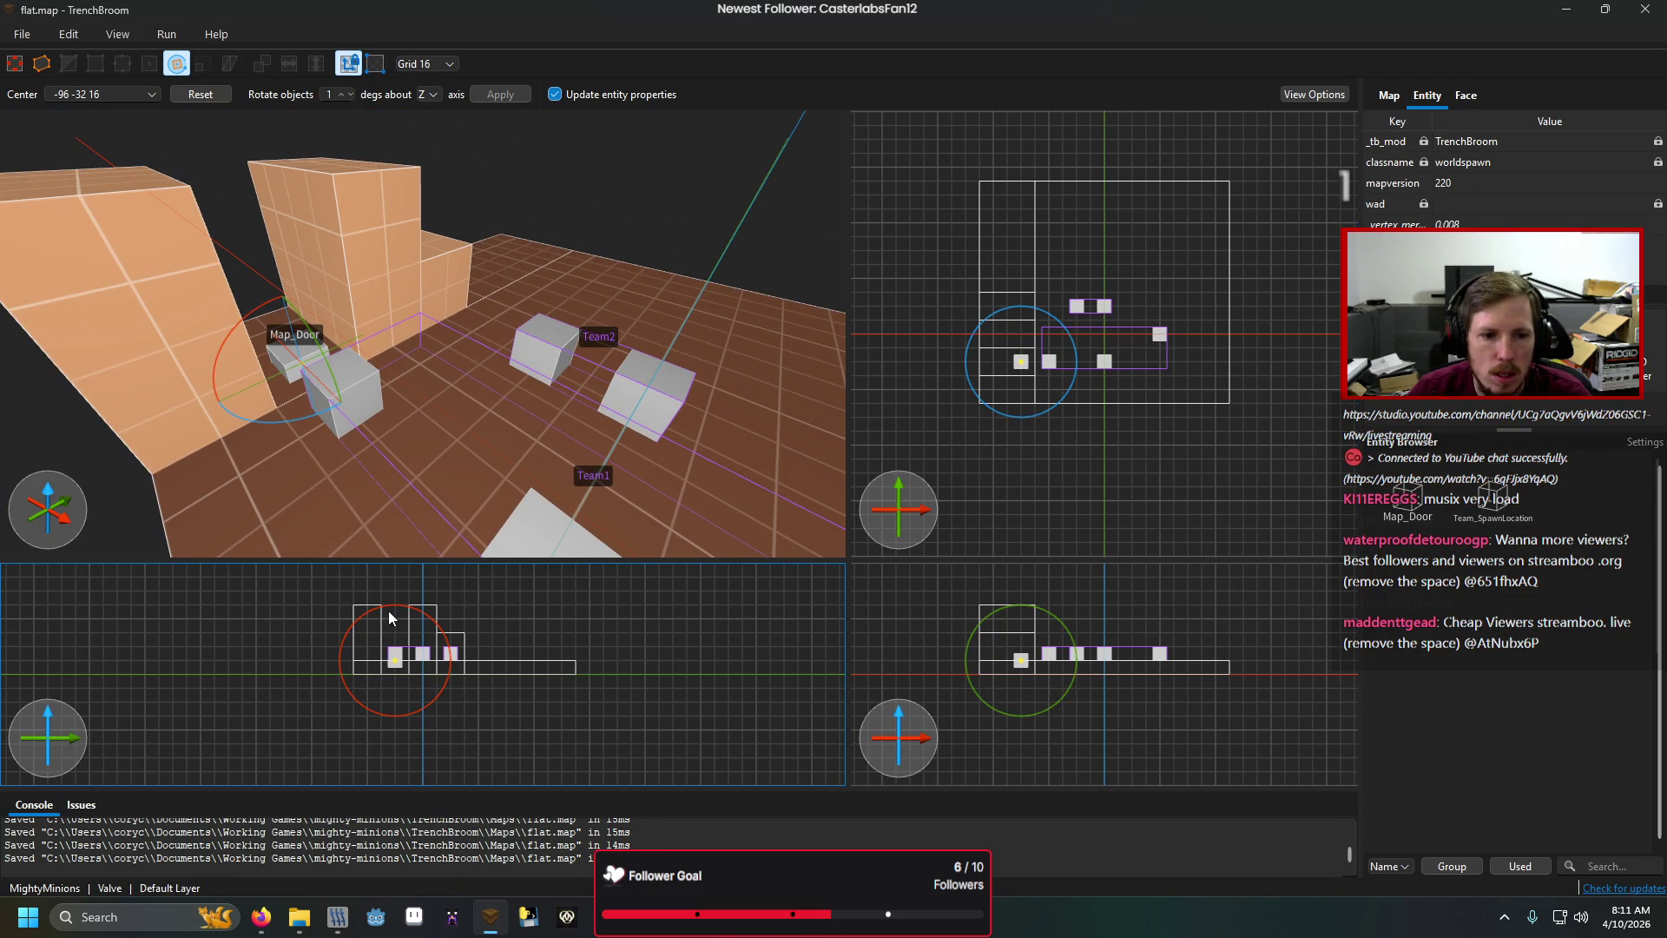
left_click(1390, 95)
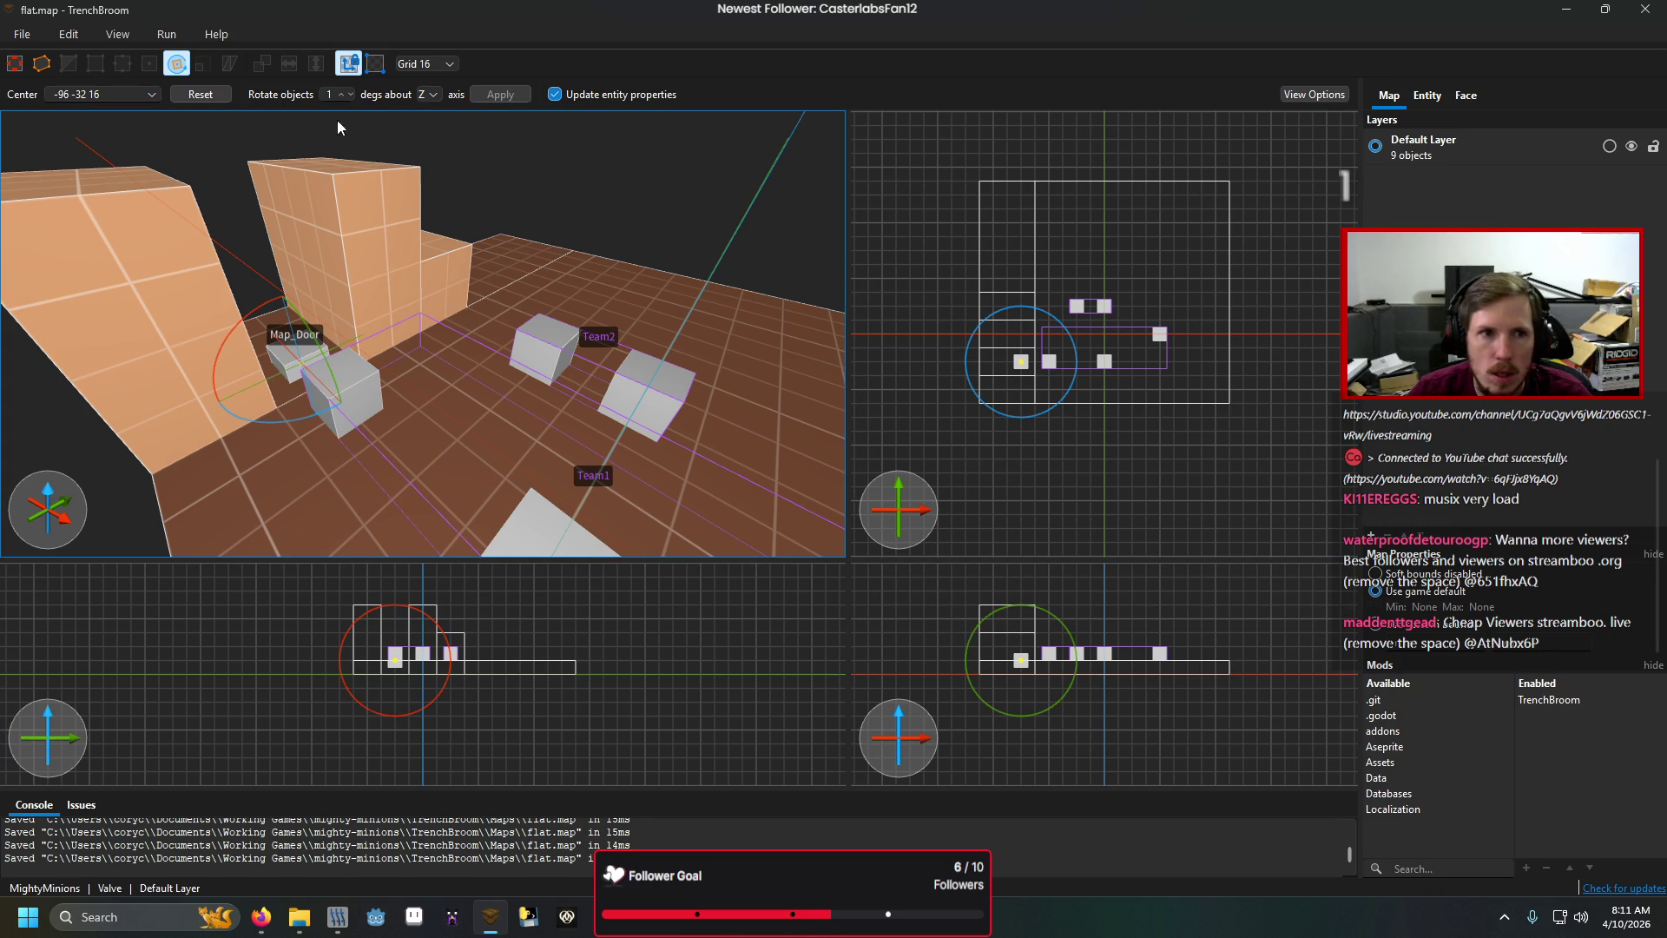
Draw a box brush across the doorway top with material 02, then return to Godot's battlefield scene.
left_click(15, 63)
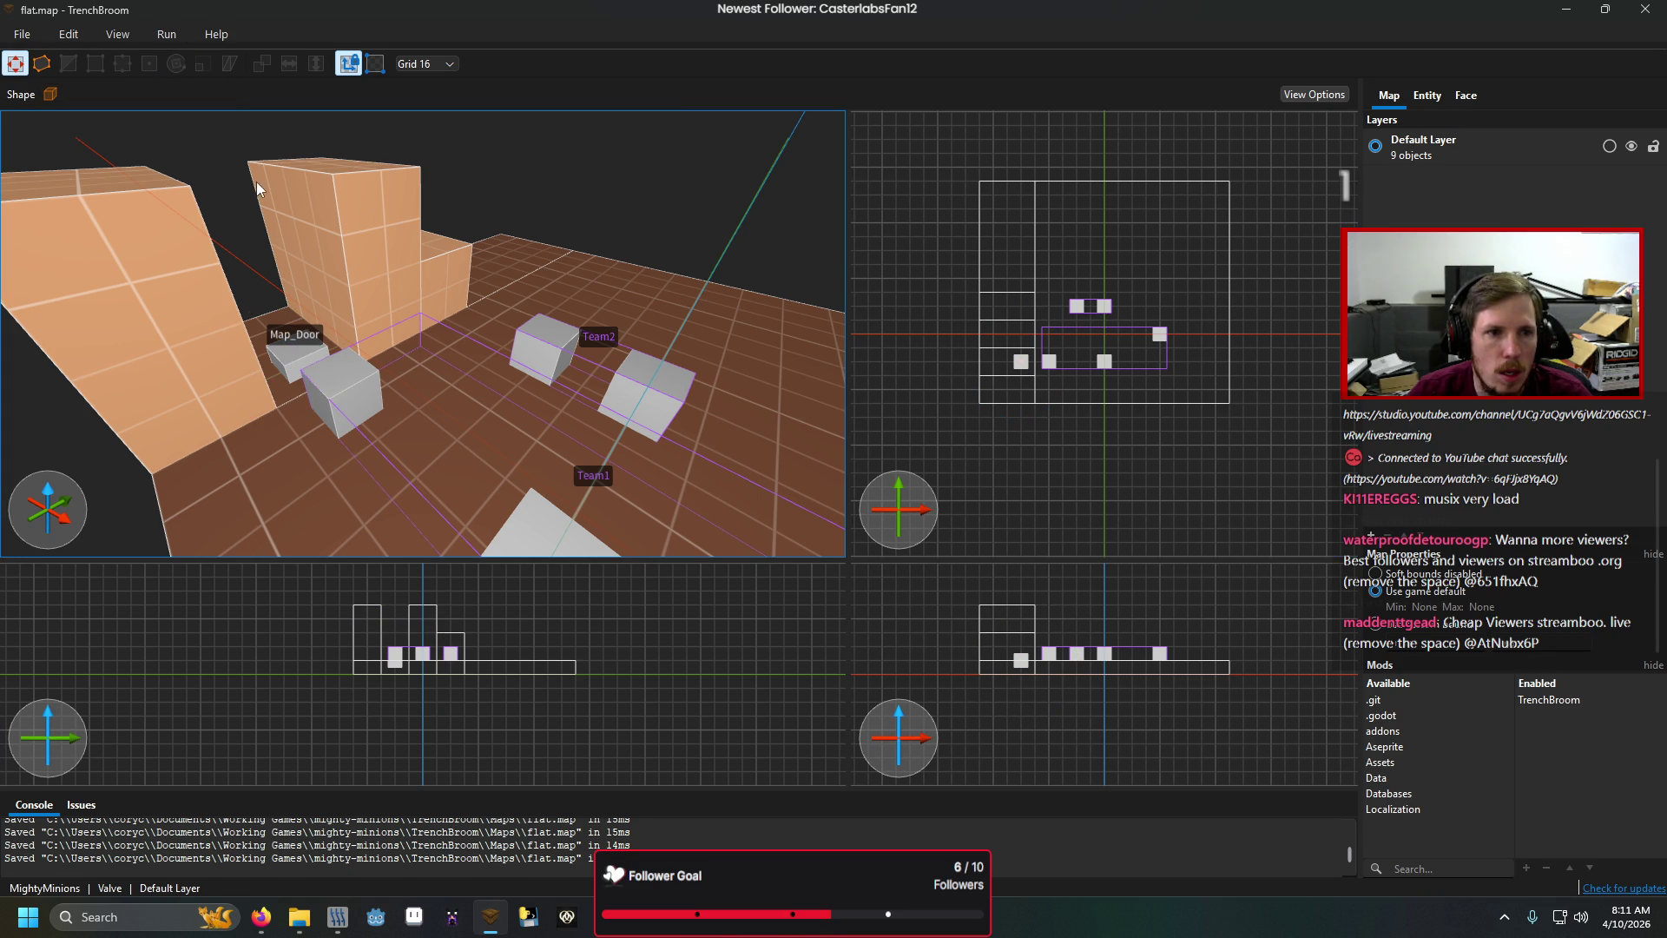
mouse_move(257, 181)
left_mouse_down()
mouse_move(299, 201)
mouse_move(276, 222)
mouse_move(248, 214)
left_mouse_up()
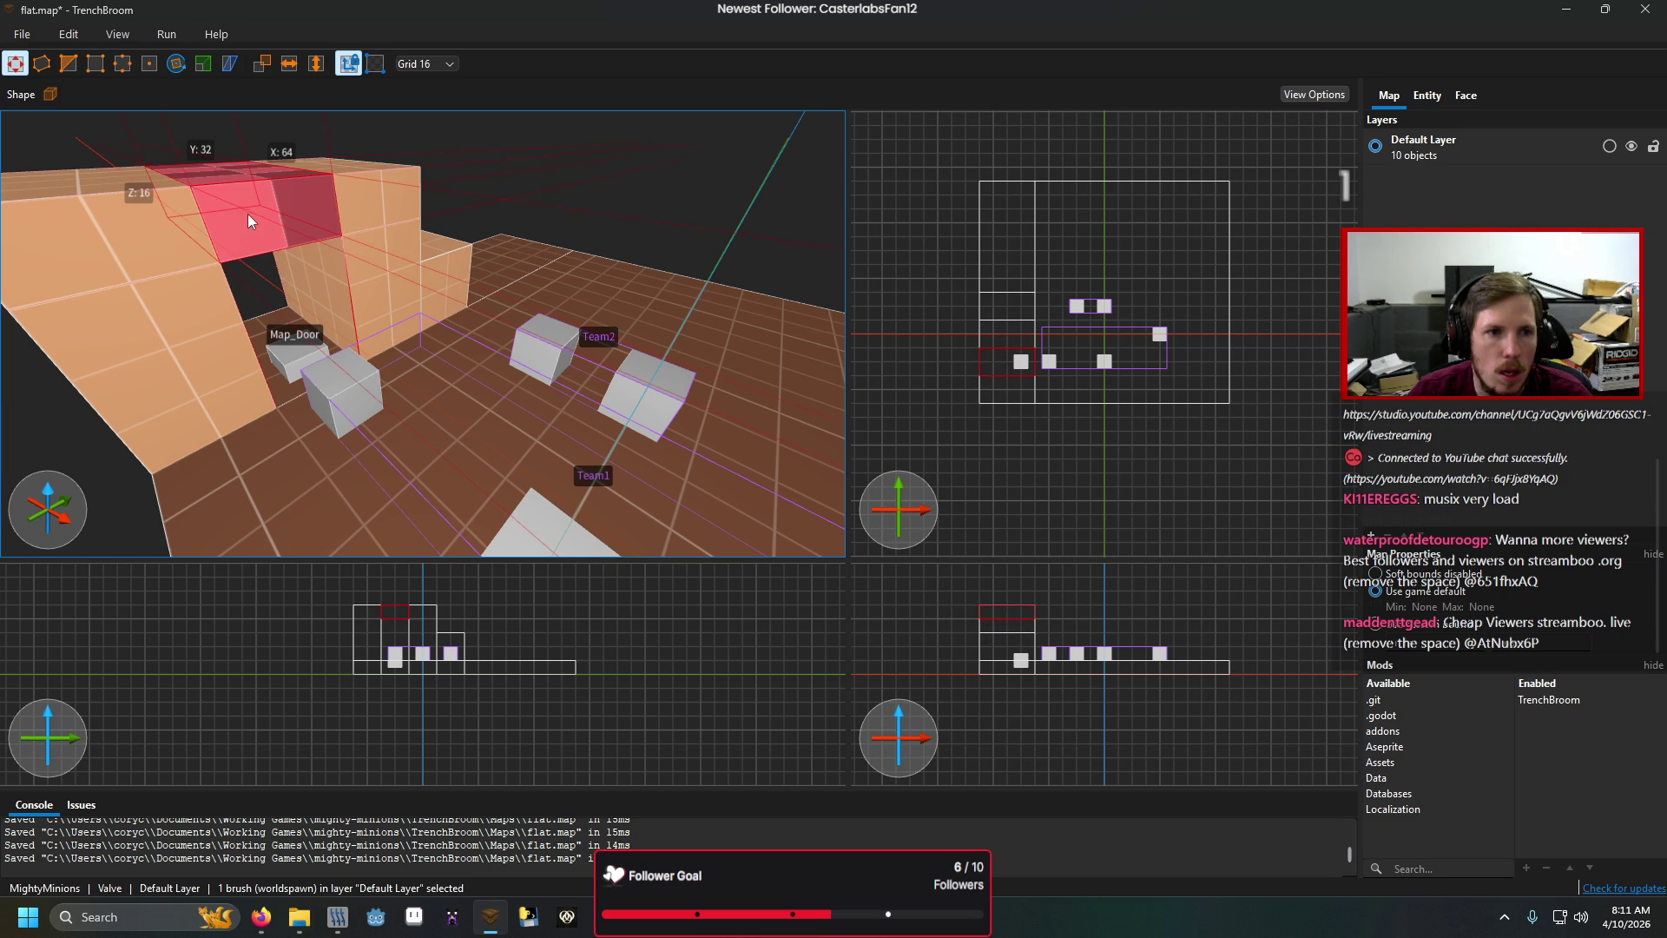
left_click(1480, 94)
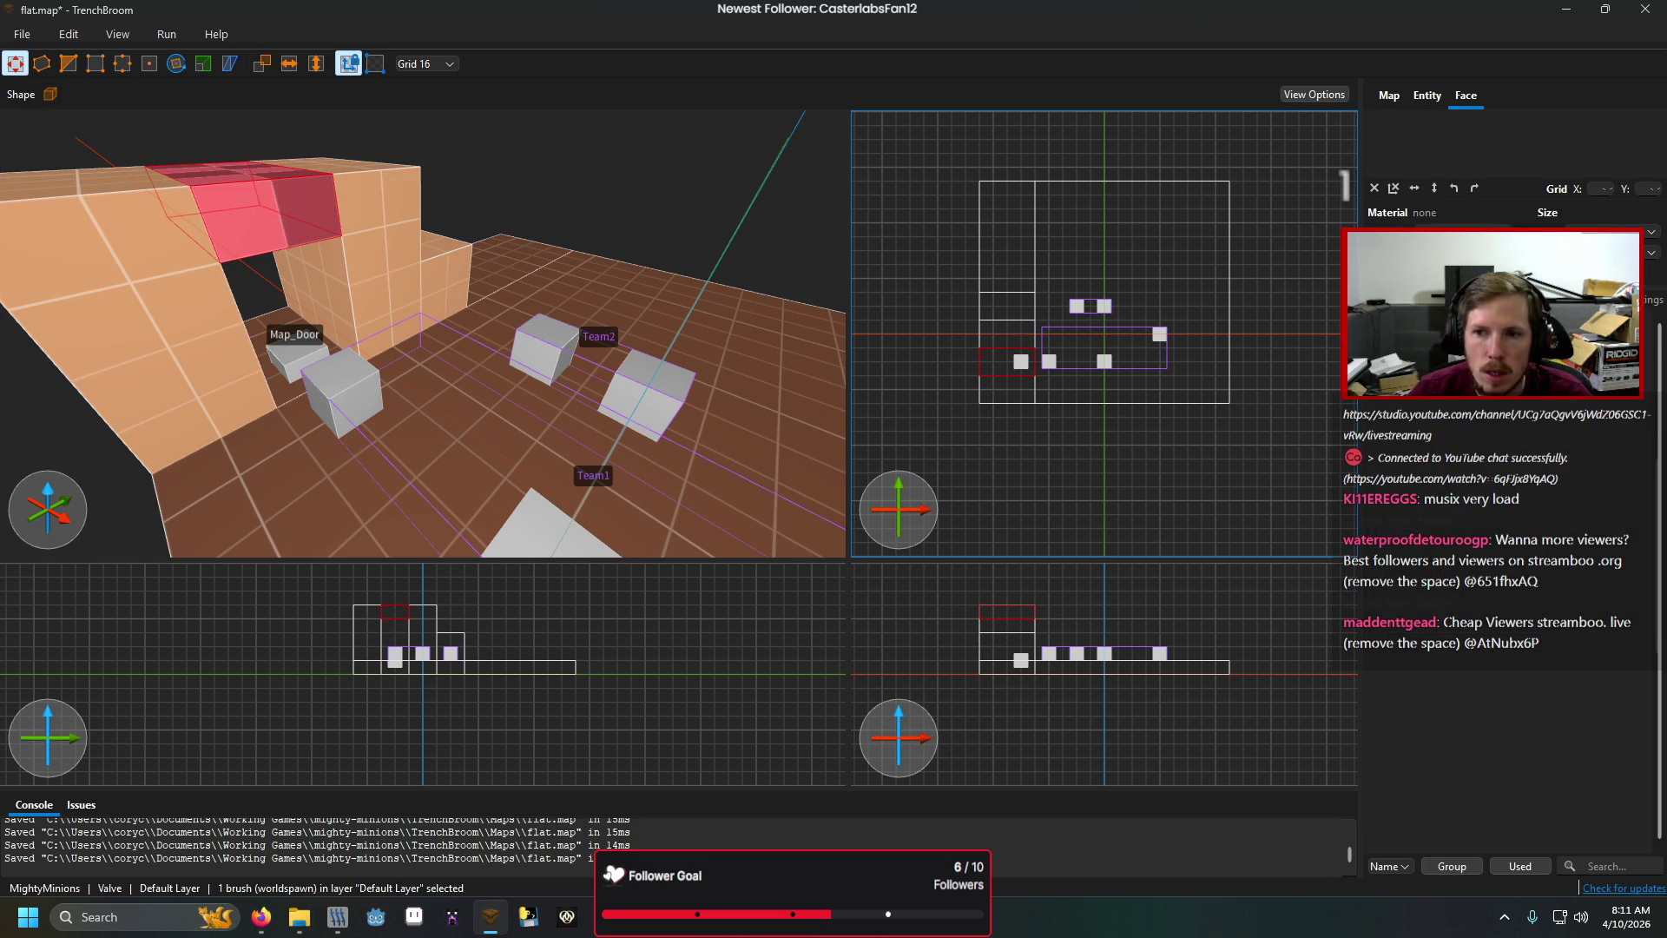
left_click(1412, 509)
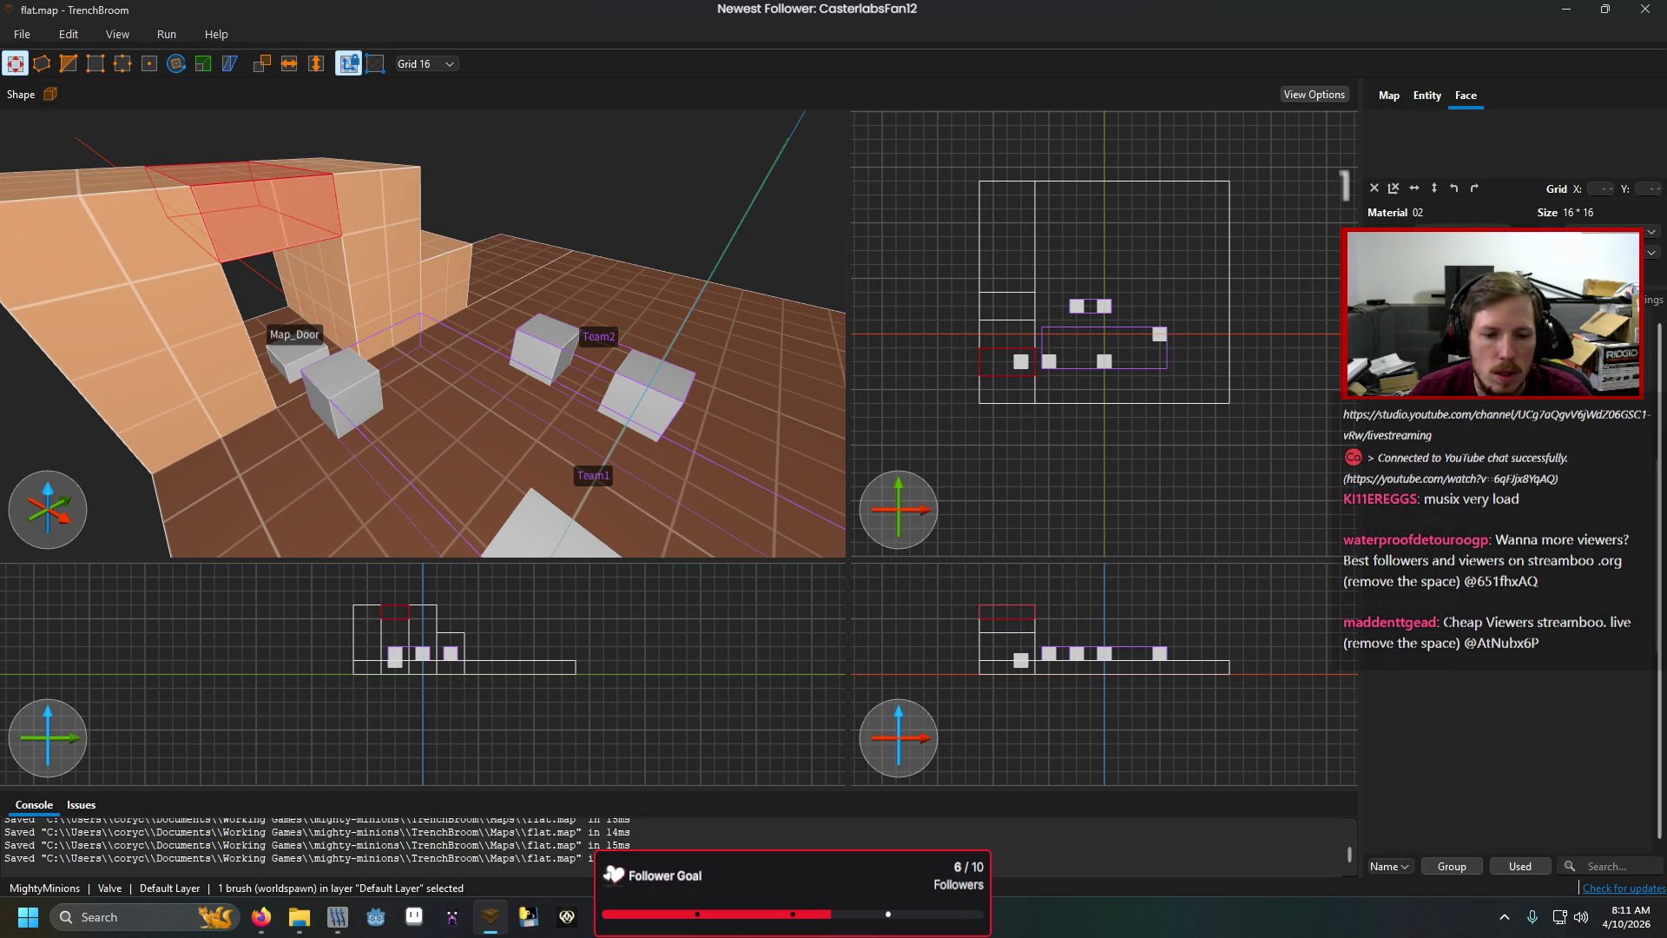
left_click(376, 916)
left_click(521, 825)
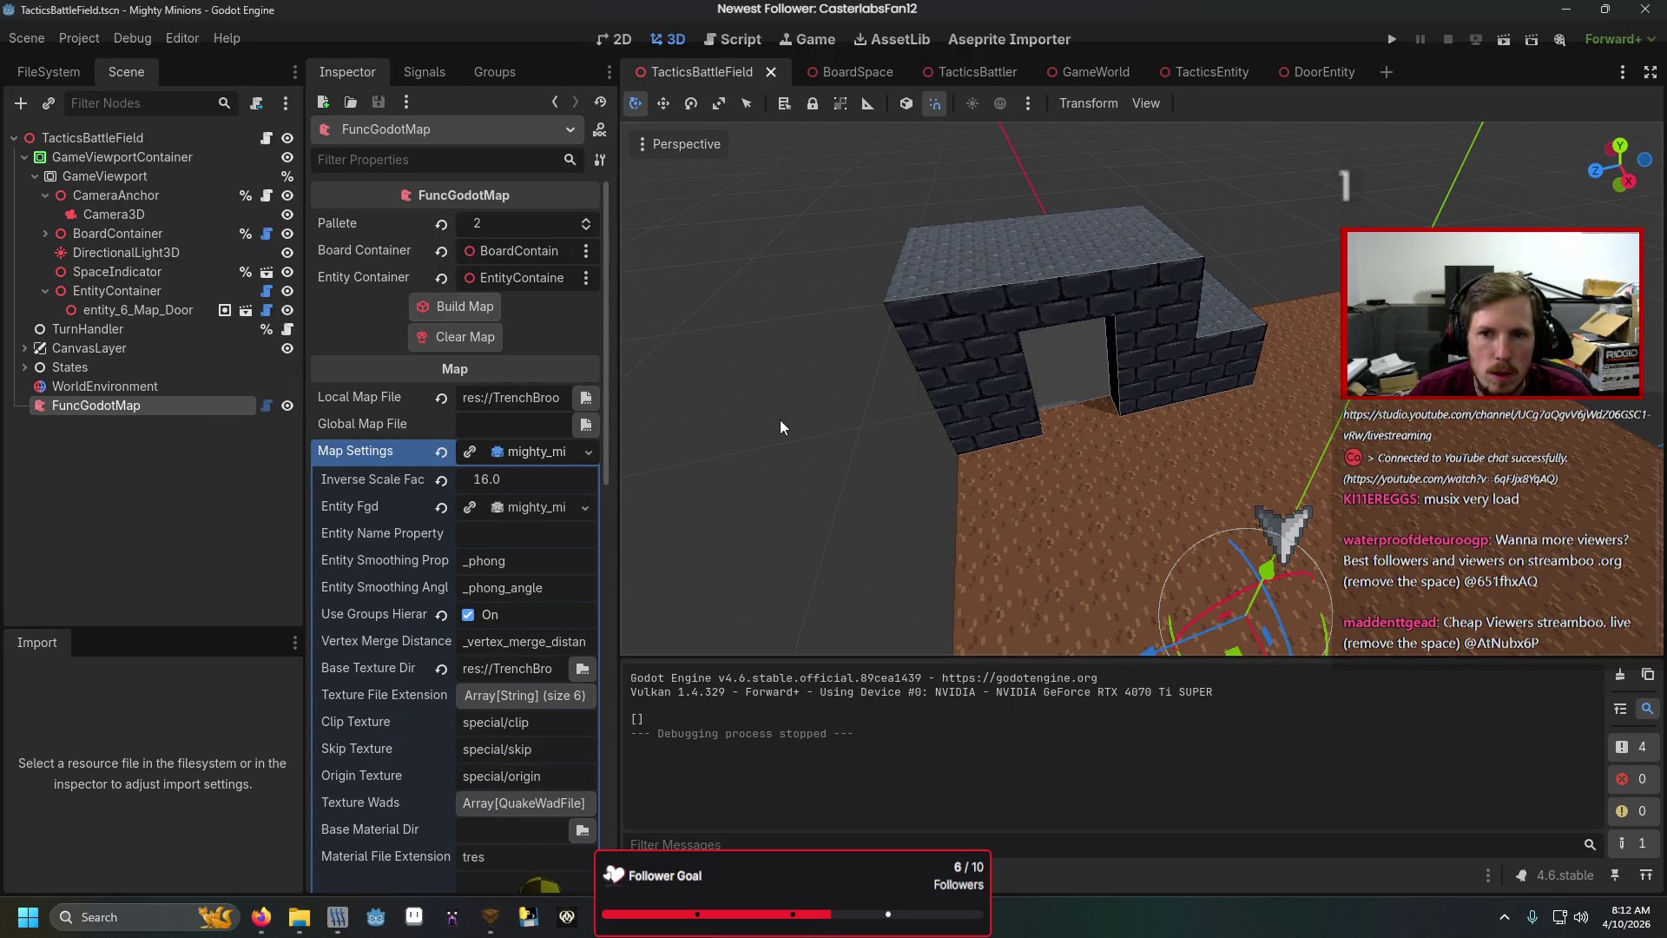
mouse_move(779, 419)
left_mouse_down()
mouse_move(784, 281)
mouse_move(1269, 334)
mouse_move(1247, 356)
mouse_move(1264, 426)
mouse_move(842, 474)
left_mouse_up()
scroll(1268, 320, "up", 3)
key("F5")
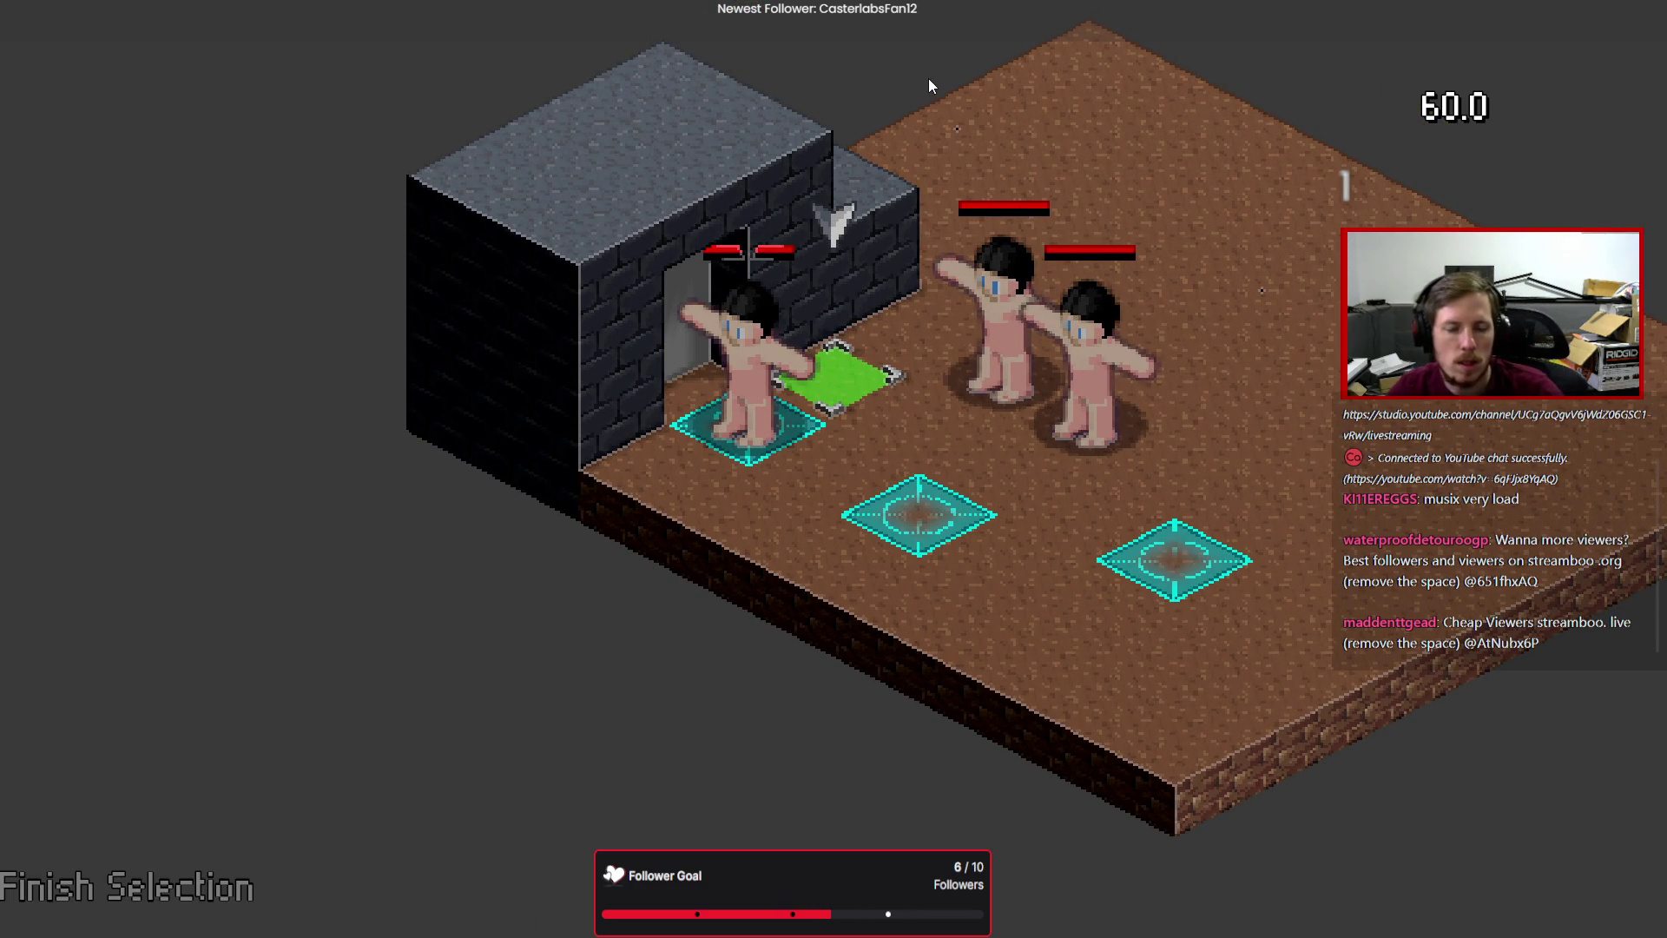
key("e")
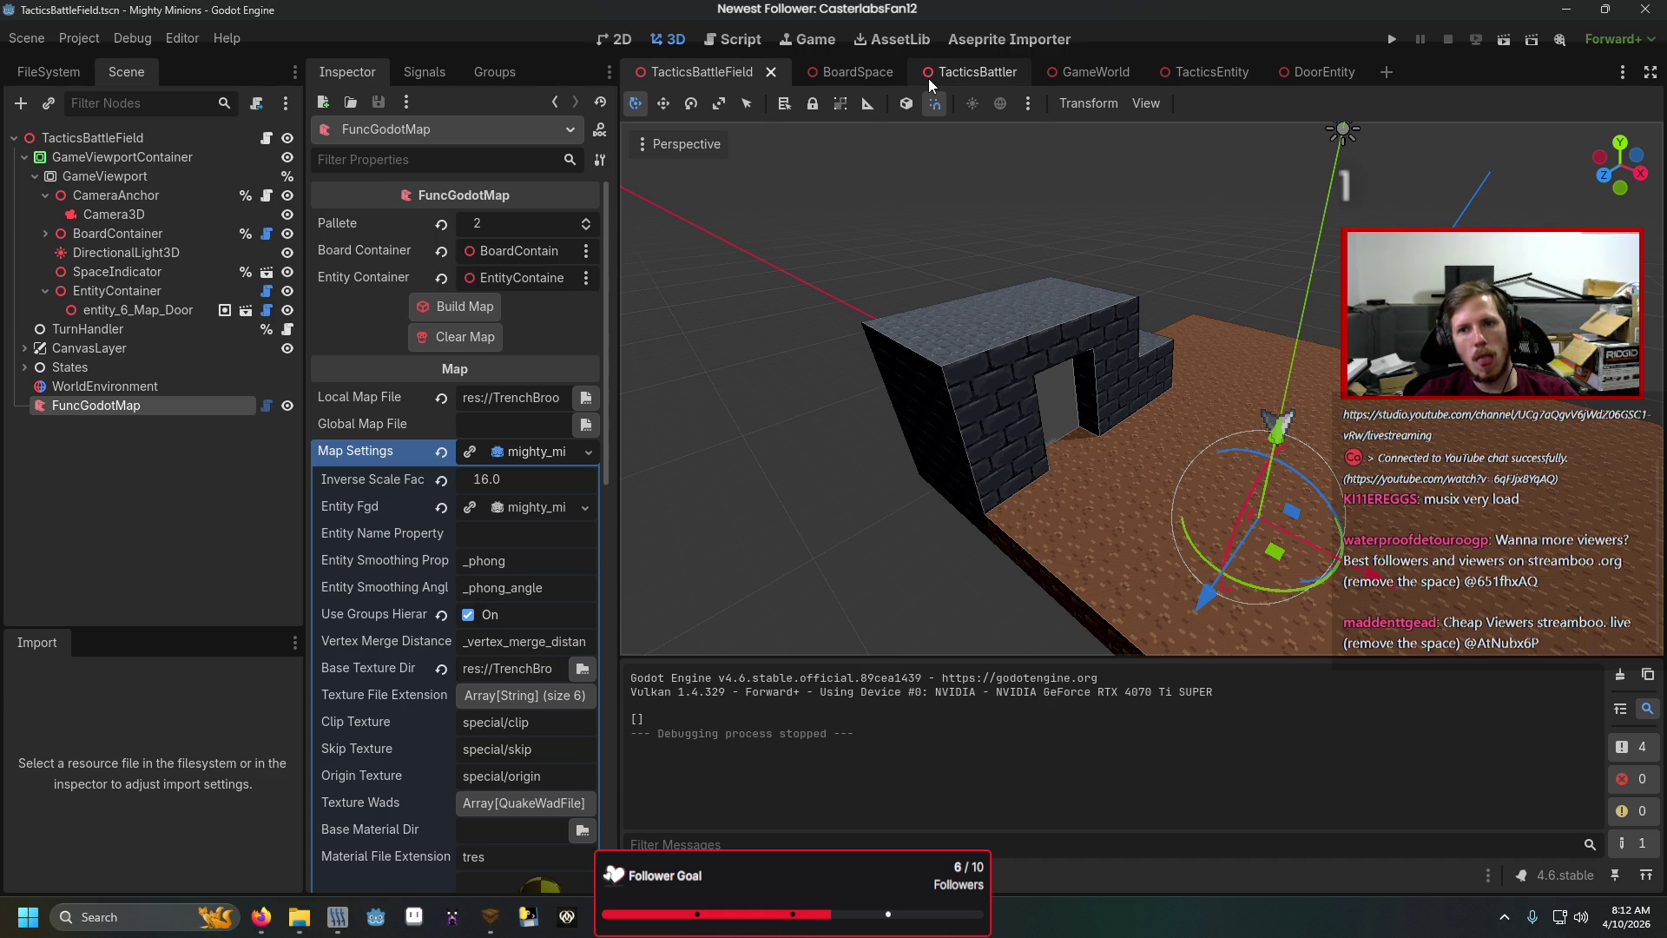
left_click(1325, 80)
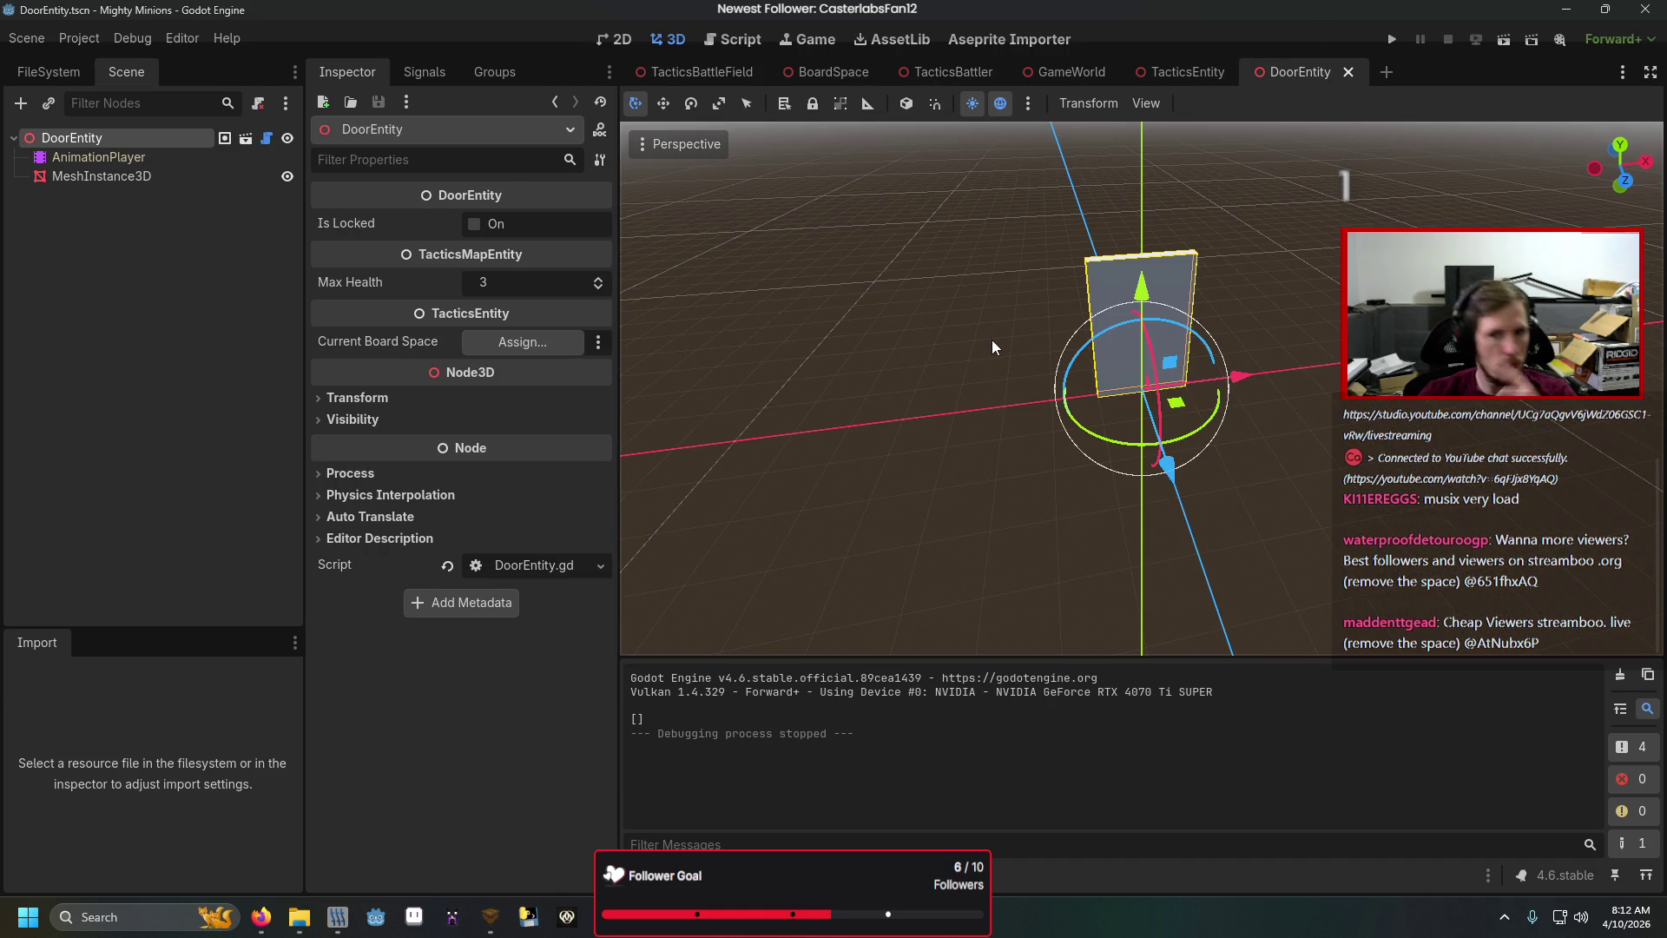
scroll(1007, 211, "up", 3)
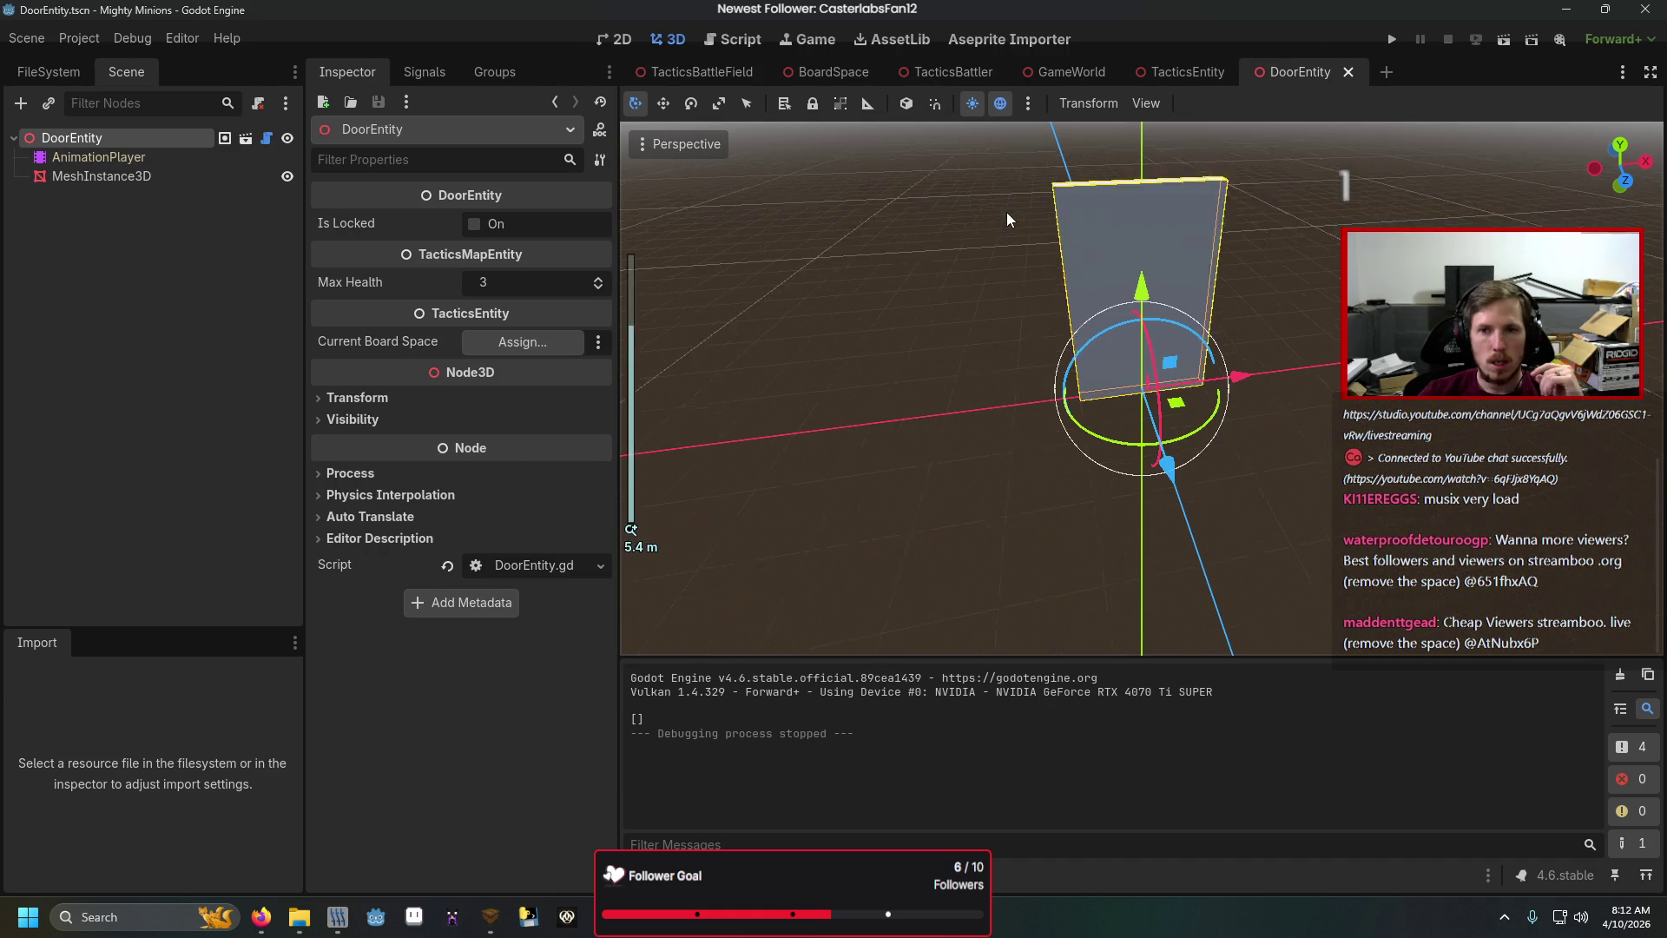
mouse_move(1008, 212)
left_mouse_down()
mouse_move(1237, 281)
mouse_move(1242, 314)
mouse_move(861, 196)
mouse_move(939, 205)
mouse_move(1003, 166)
mouse_move(1002, 184)
mouse_move(981, 176)
mouse_move(992, 255)
left_mouse_up()
scroll(1237, 281, "down", 2)
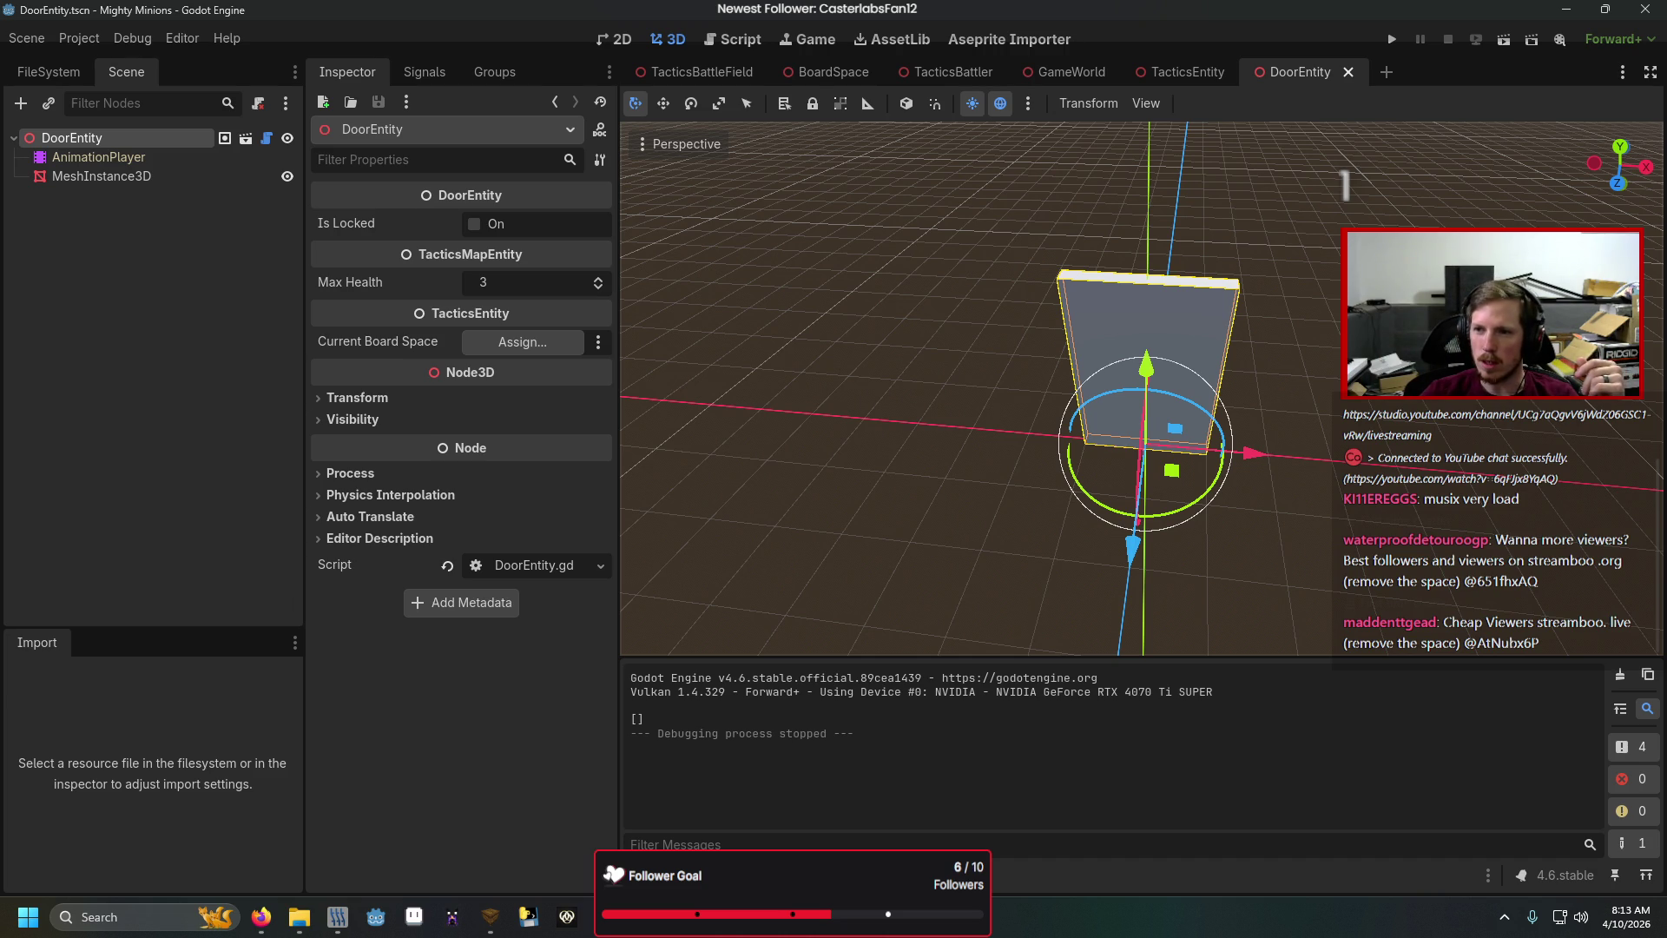
key("alt+Tab")
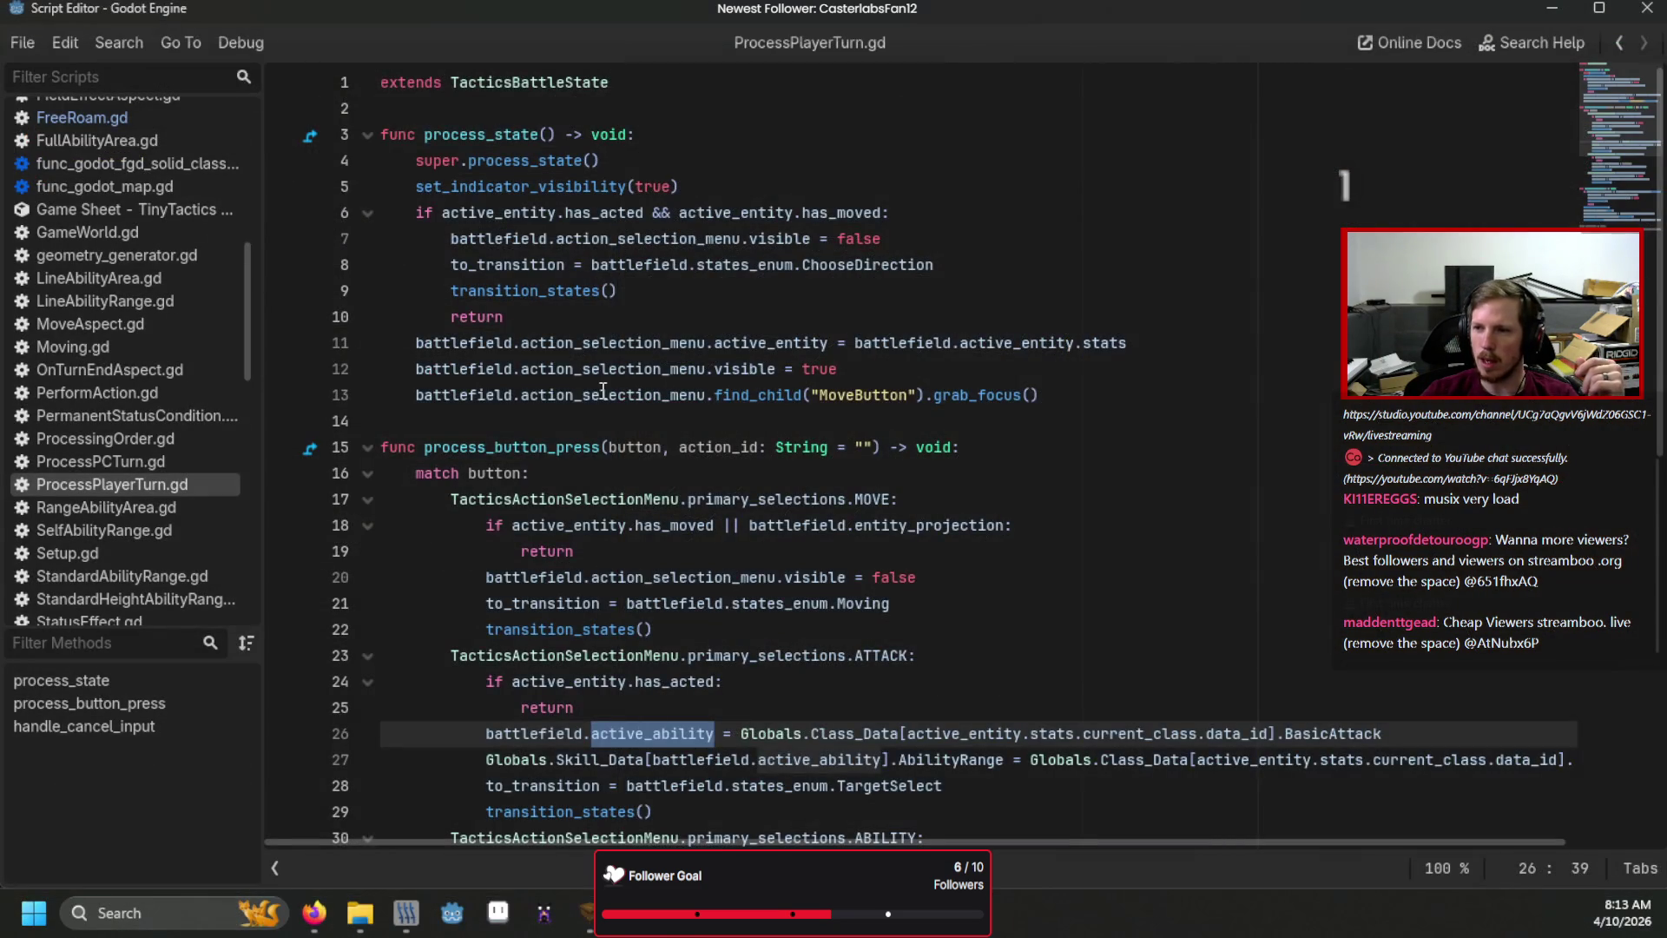
scroll(955, 434, "down", 1)
scroll(955, 434, "up", 1)
key("alt+Tab")
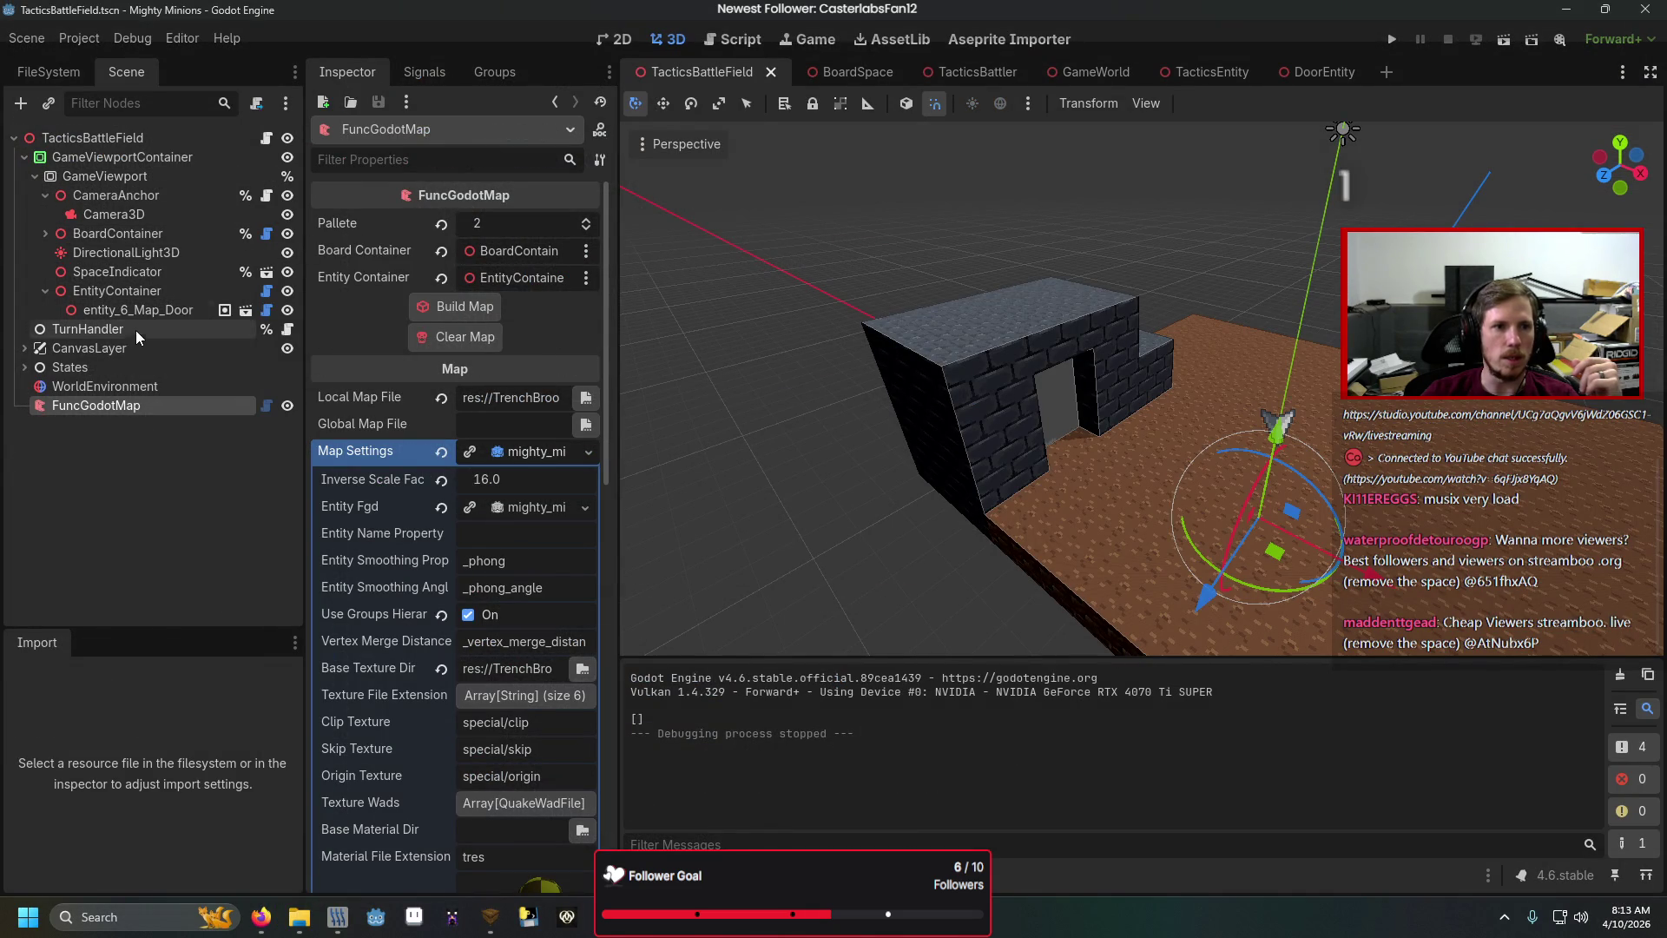
In the 2D view, expand CanvasLayer, toggle ActionSelectionMenu's visibility, and open its scene.
left_click(627, 38)
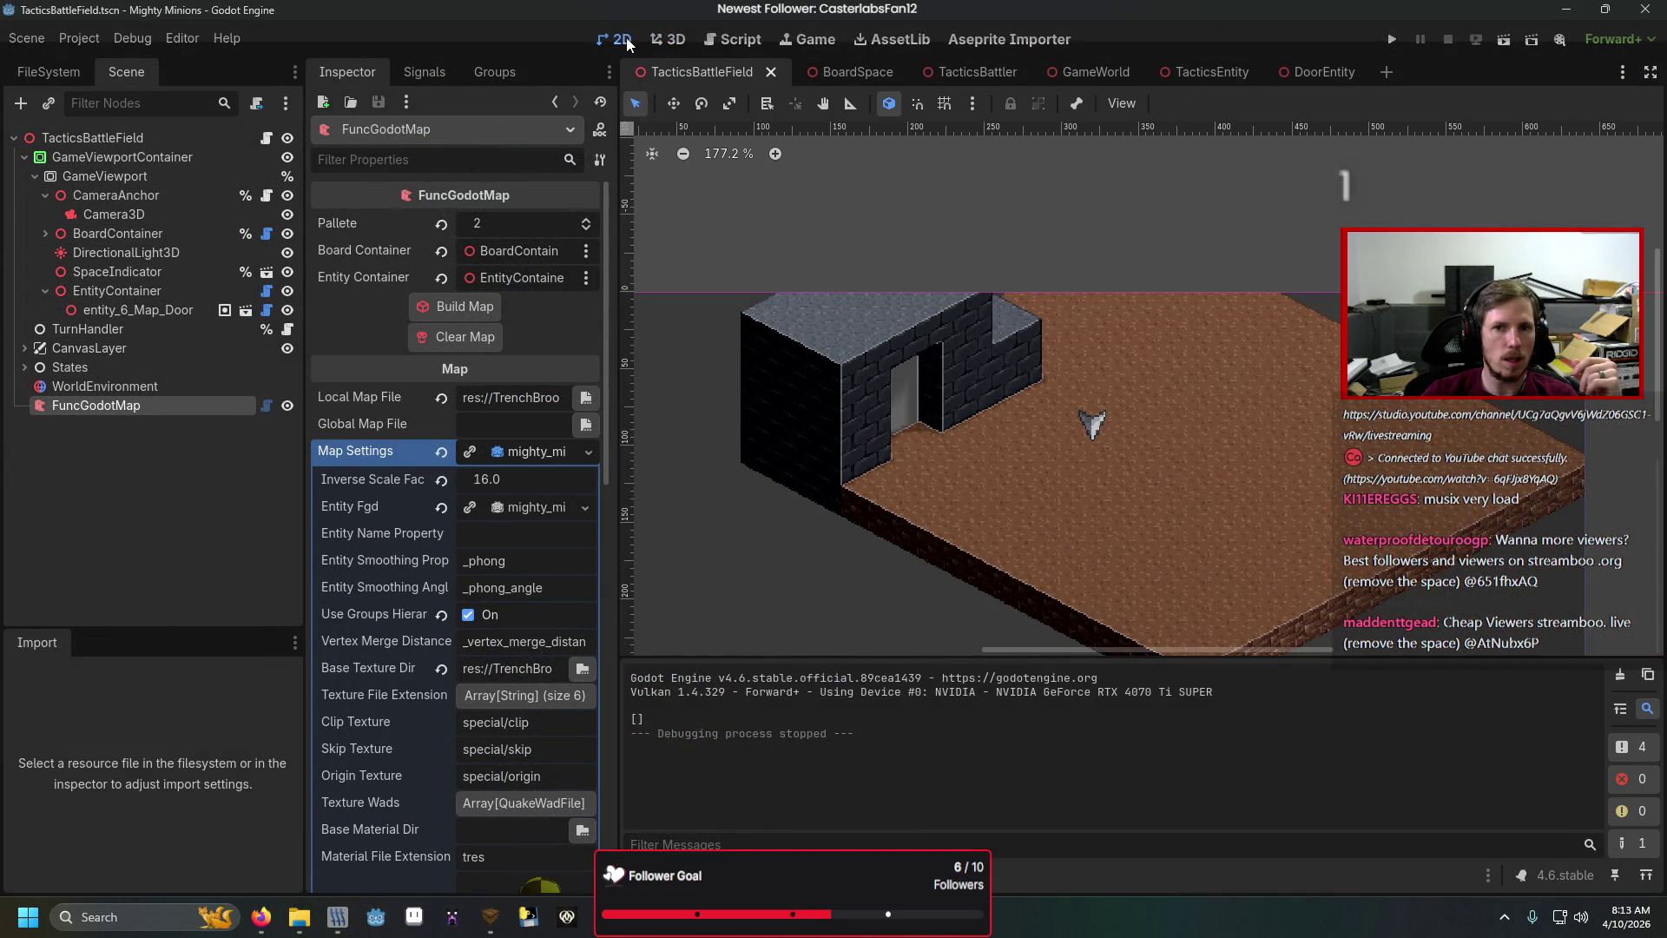
left_click(205, 346)
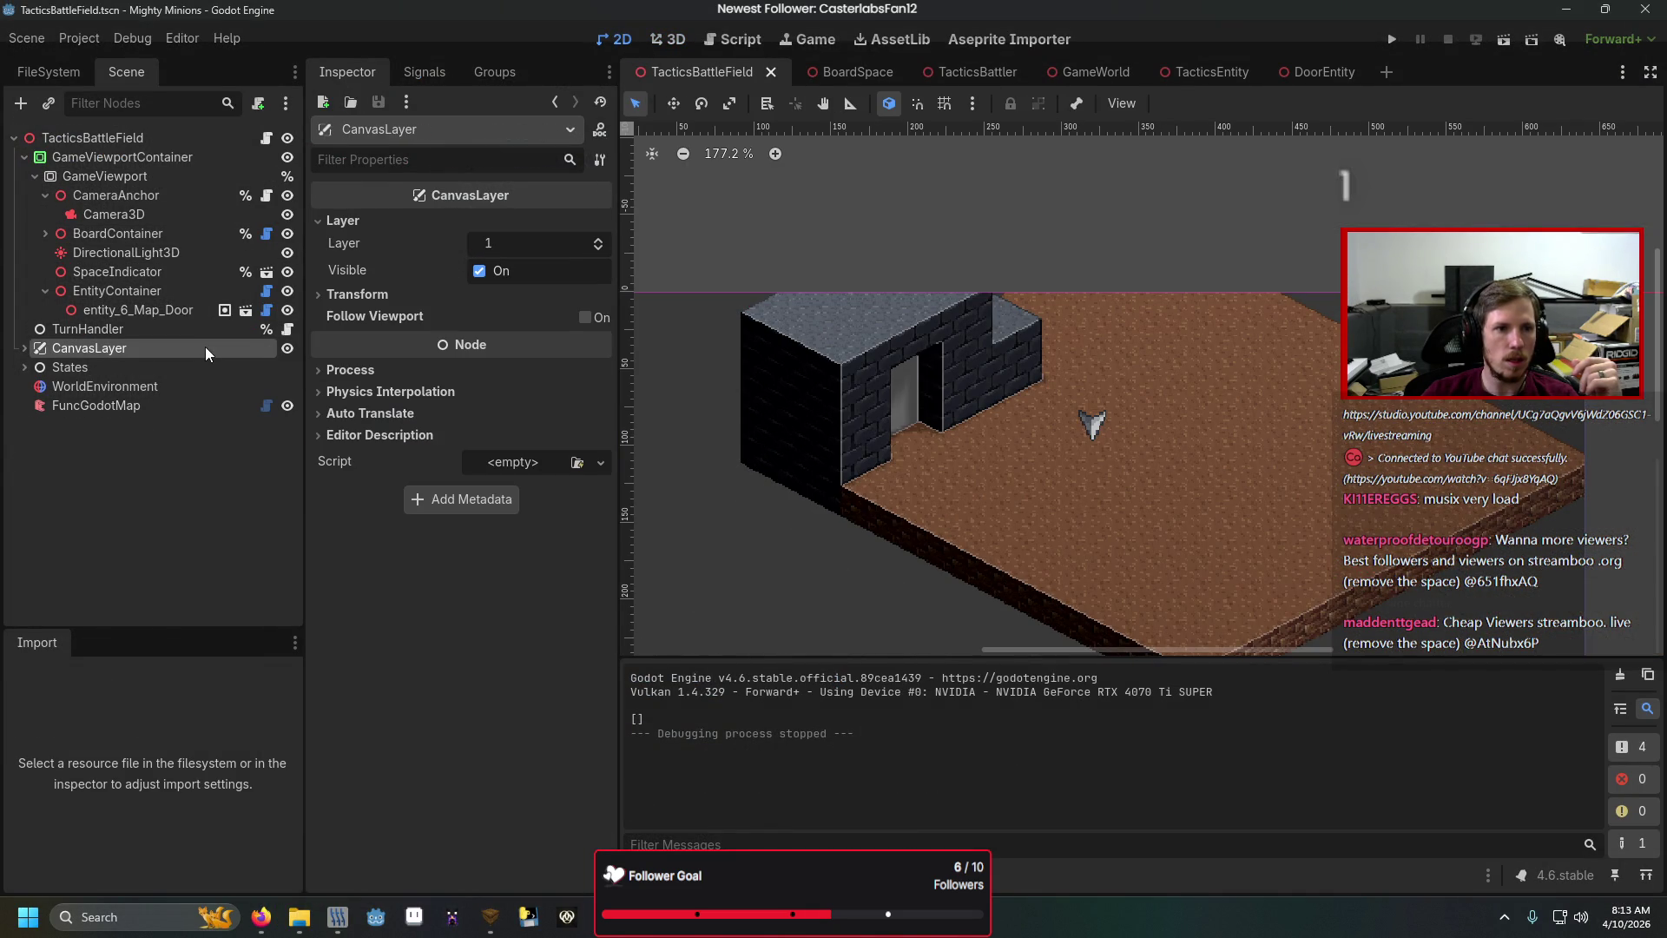
left_click(25, 348)
left_click(107, 365)
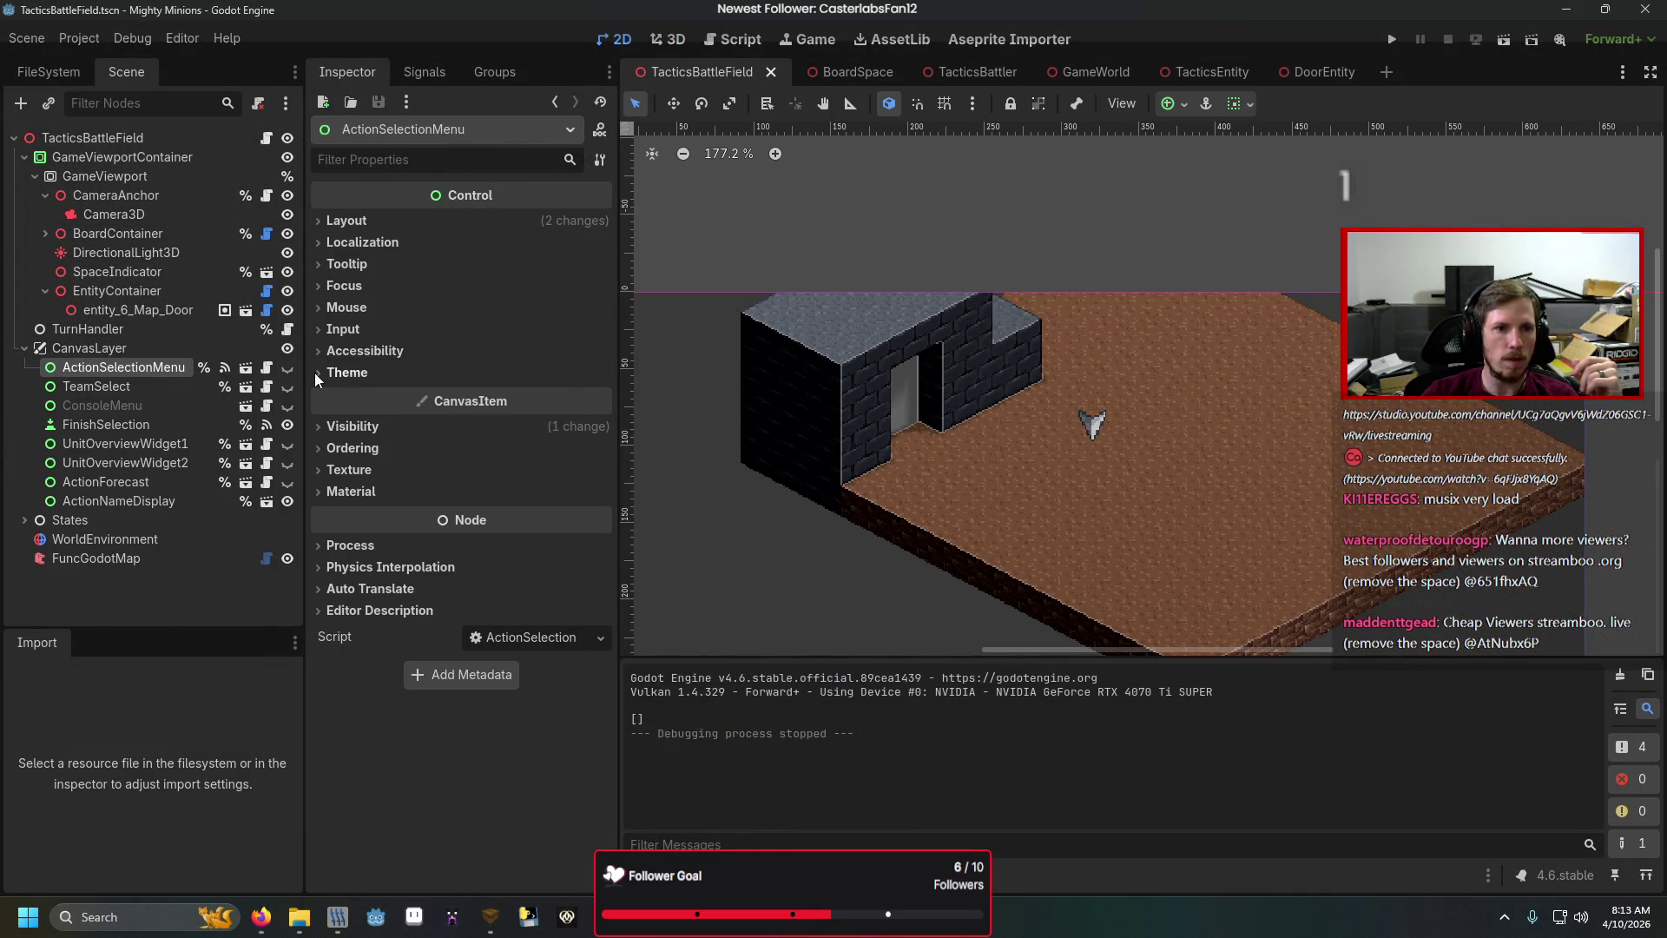
left_click(295, 373)
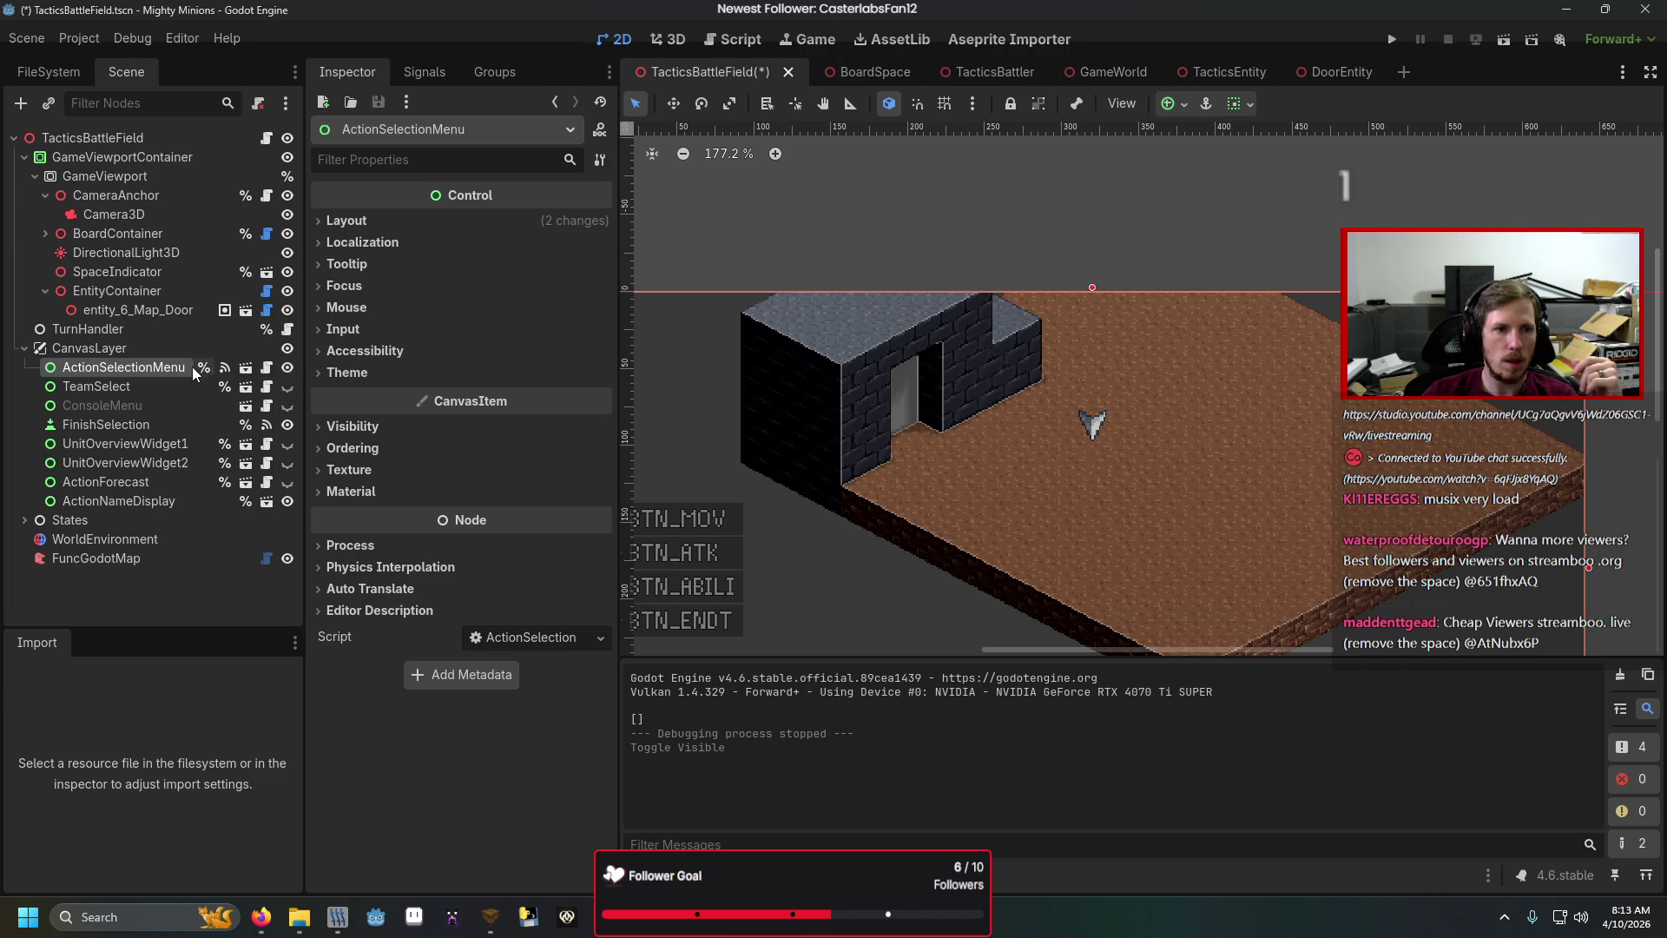
left_click(288, 367)
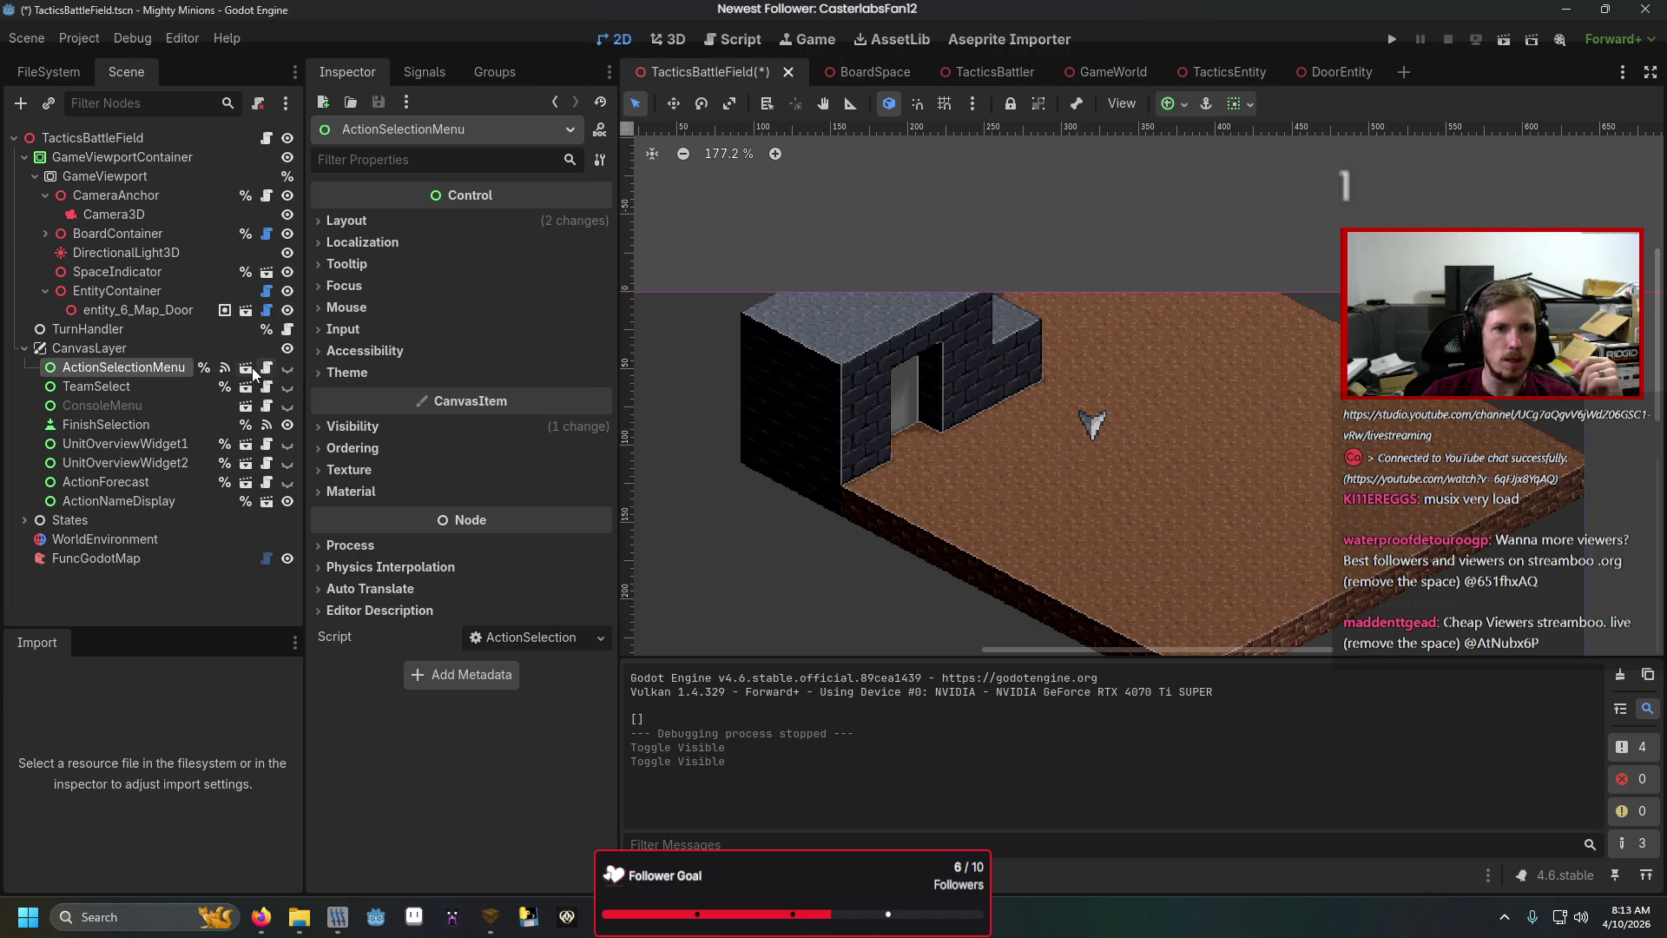
left_click(247, 370)
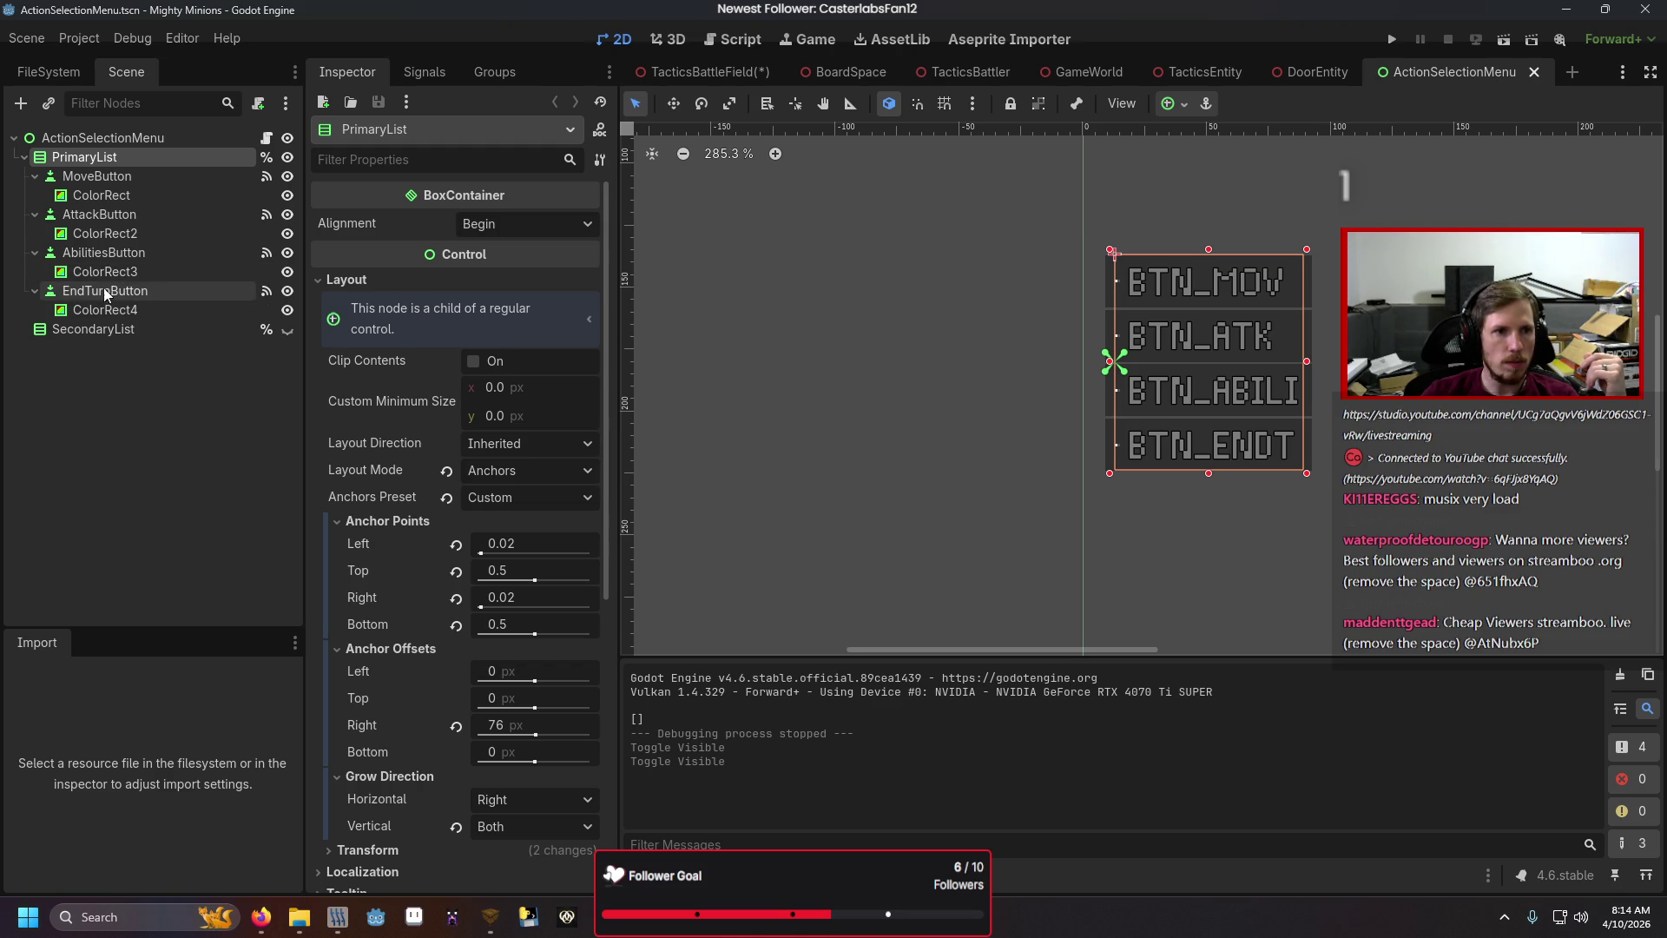
Add a Button child to PrimaryList and move it between AbilitiesButton and EndTurnButton.
right_click(116, 156)
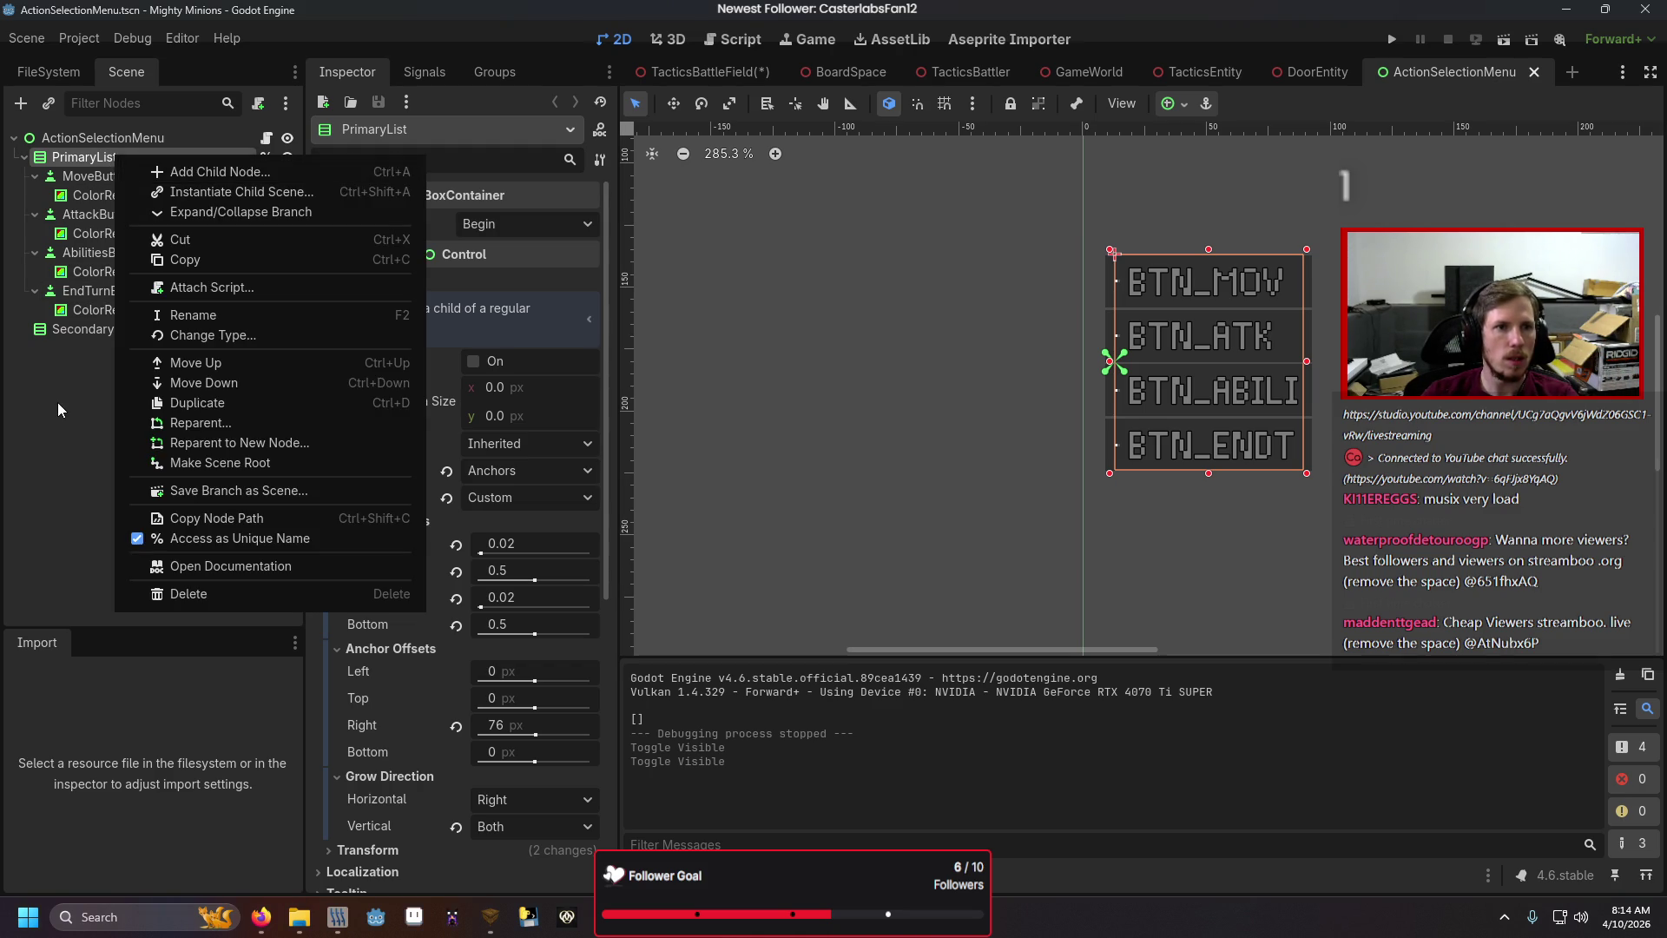
left_click(58, 403)
right_click(117, 165)
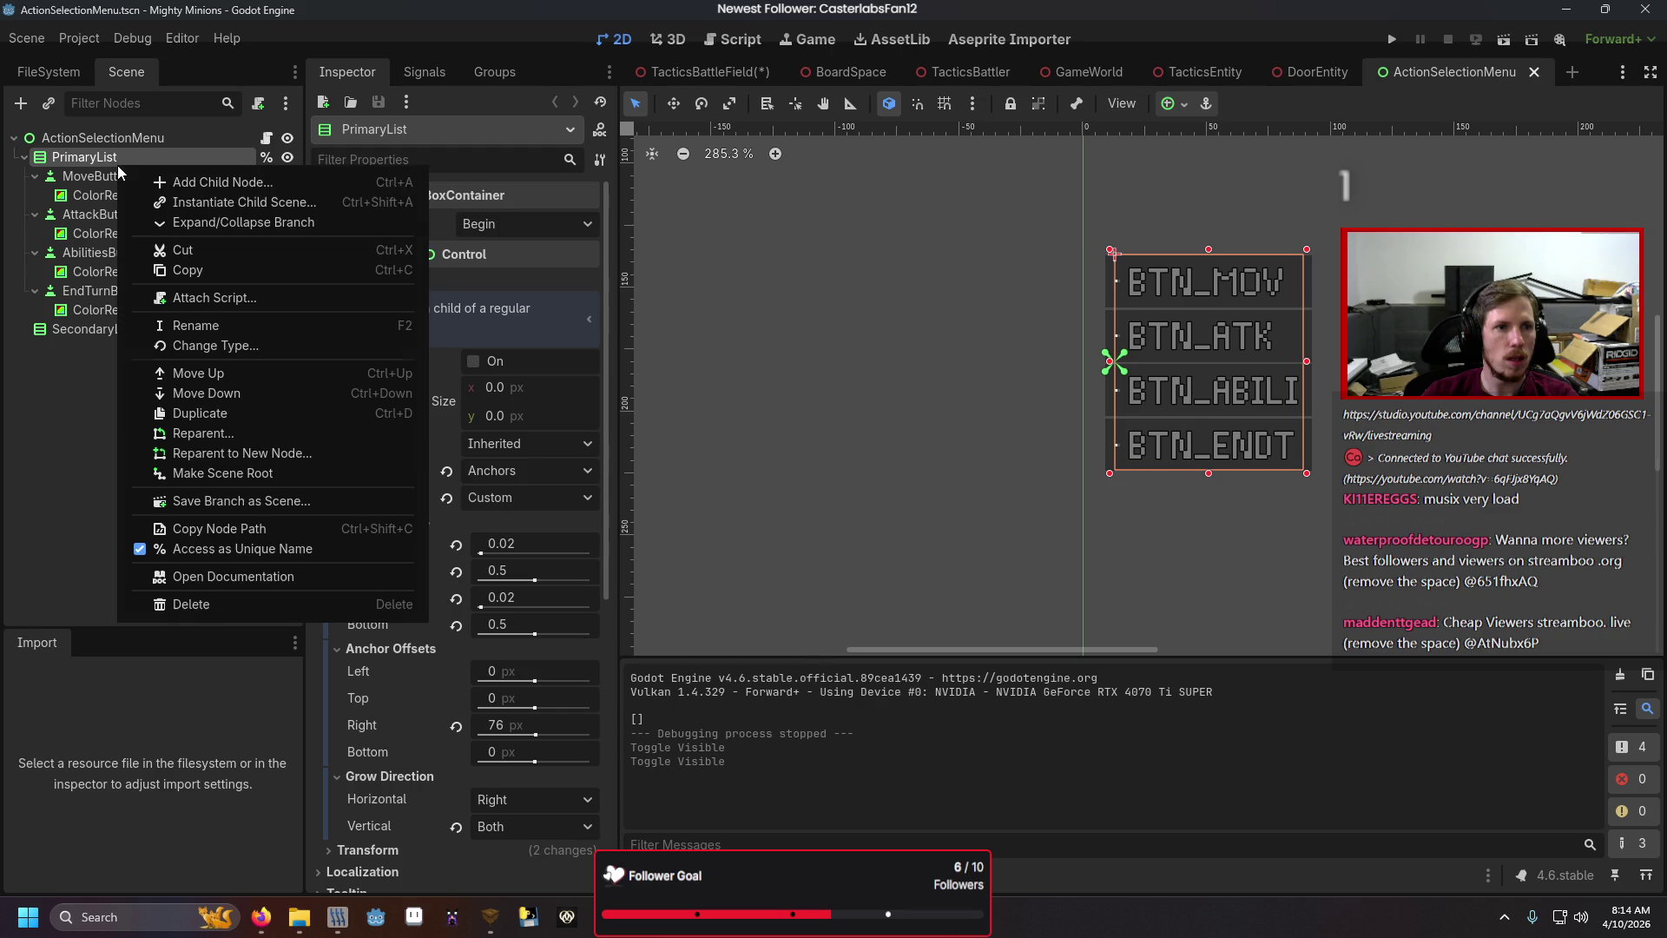
left_click(165, 185)
type("button")
key("Return")
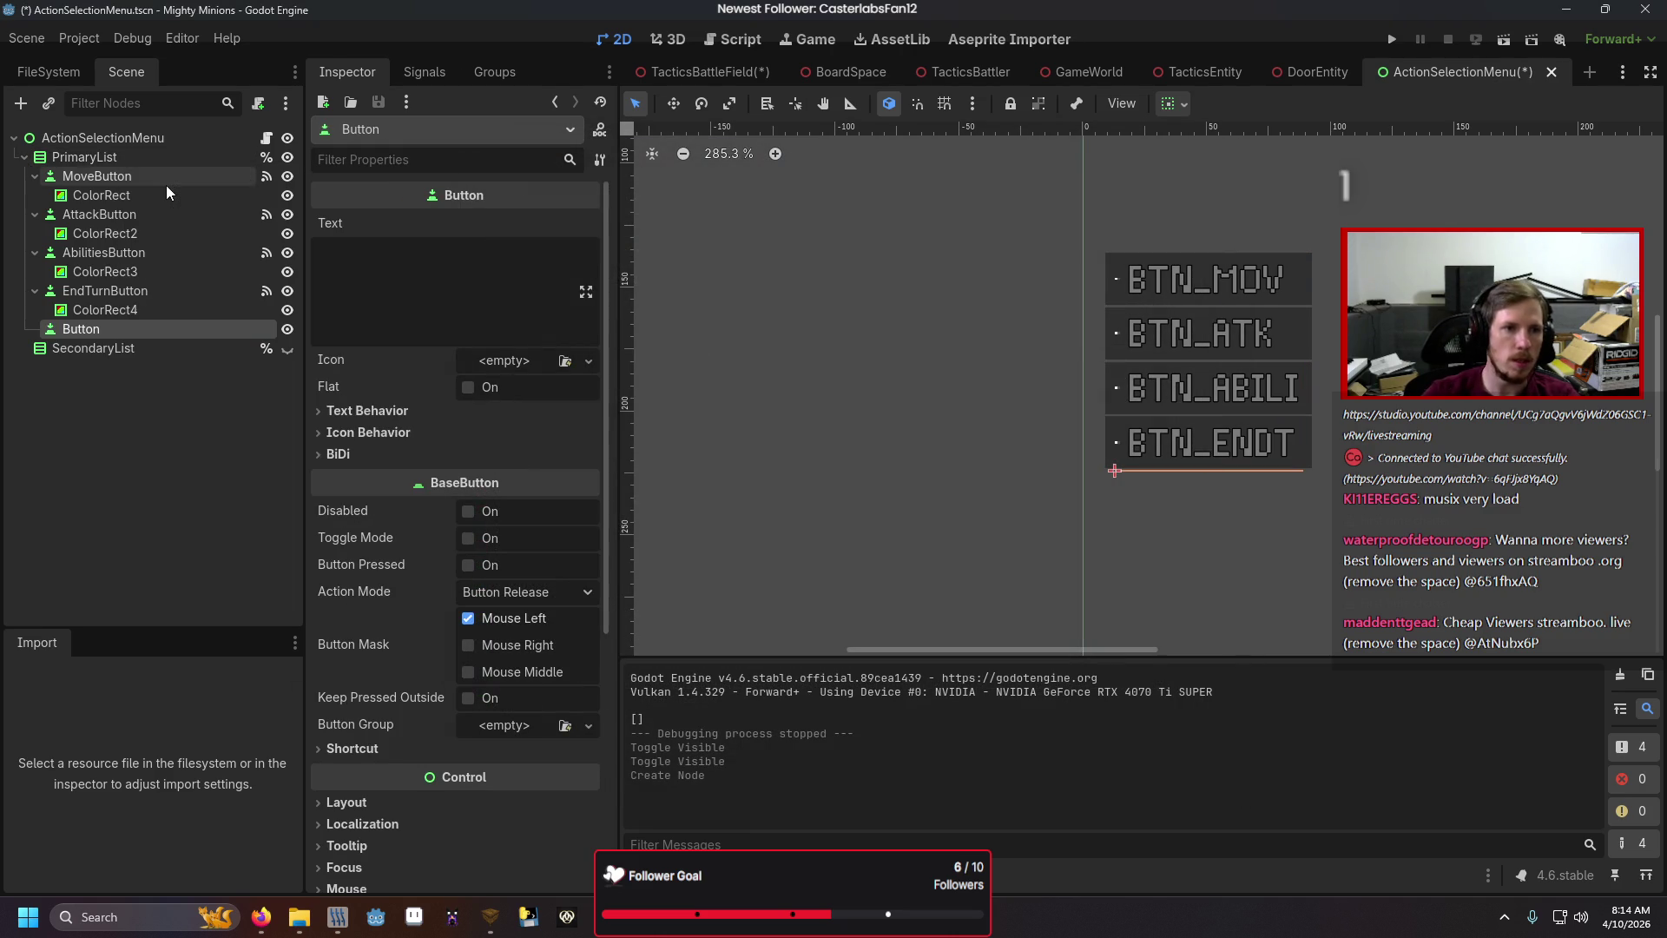
mouse_move(76, 332)
left_mouse_down()
mouse_move(85, 282)
mouse_move(76, 309)
mouse_move(70, 296)
left_mouse_up()
Rename the new button InteractButton and left-align its label text.
double_click(69, 290)
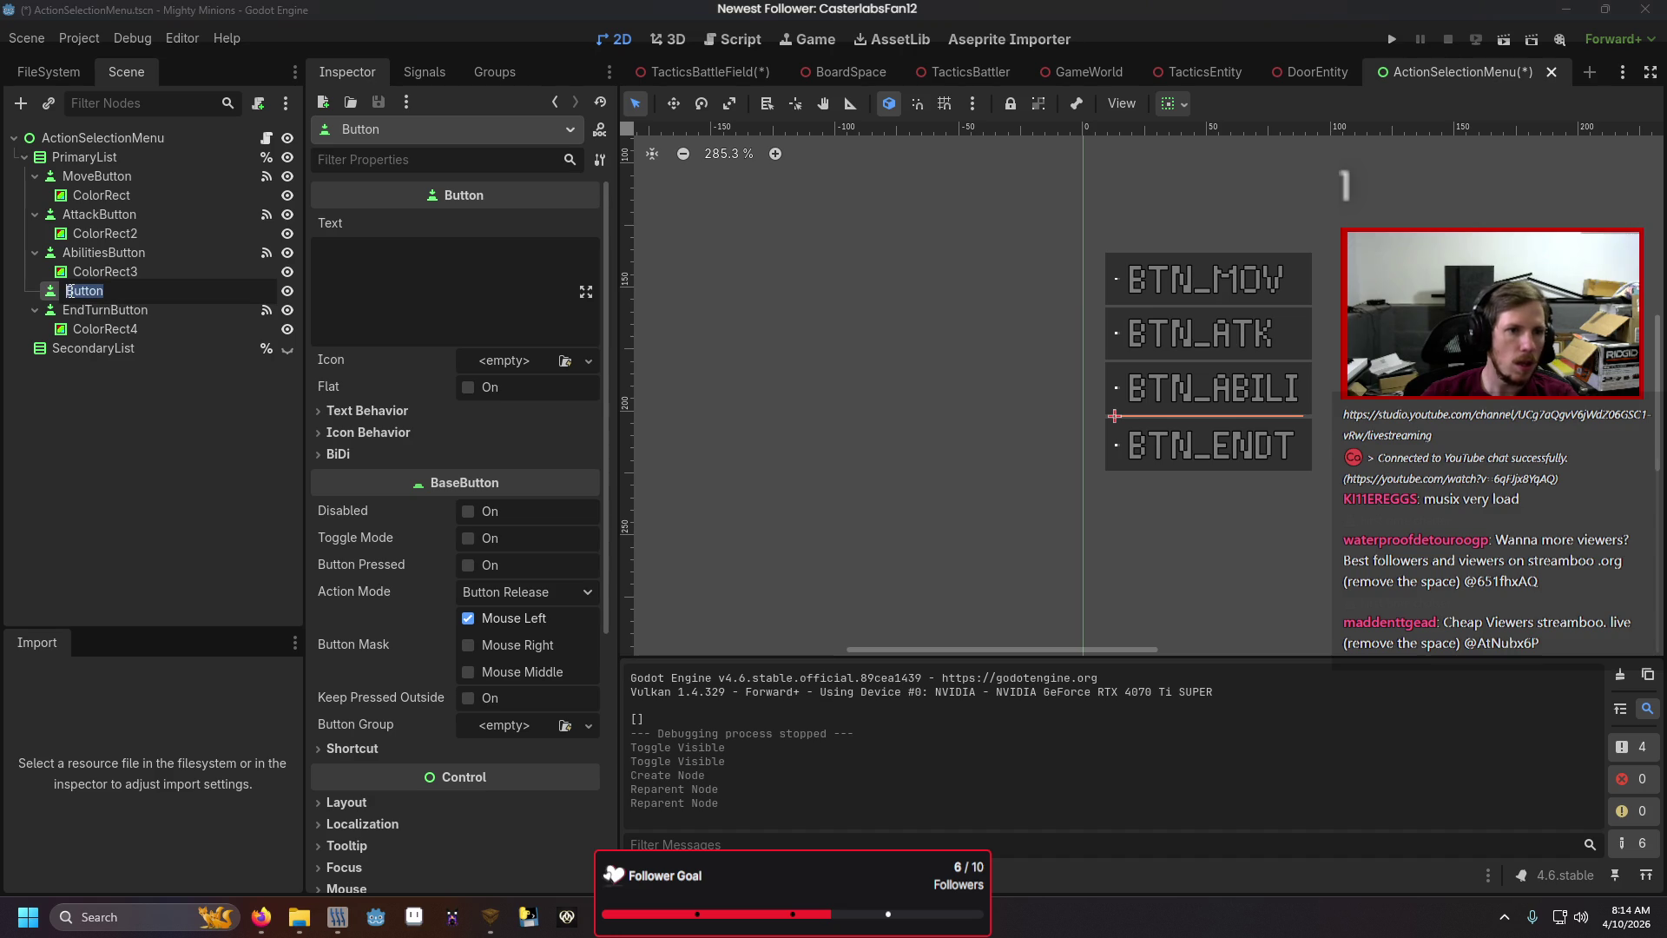
type("Intera")
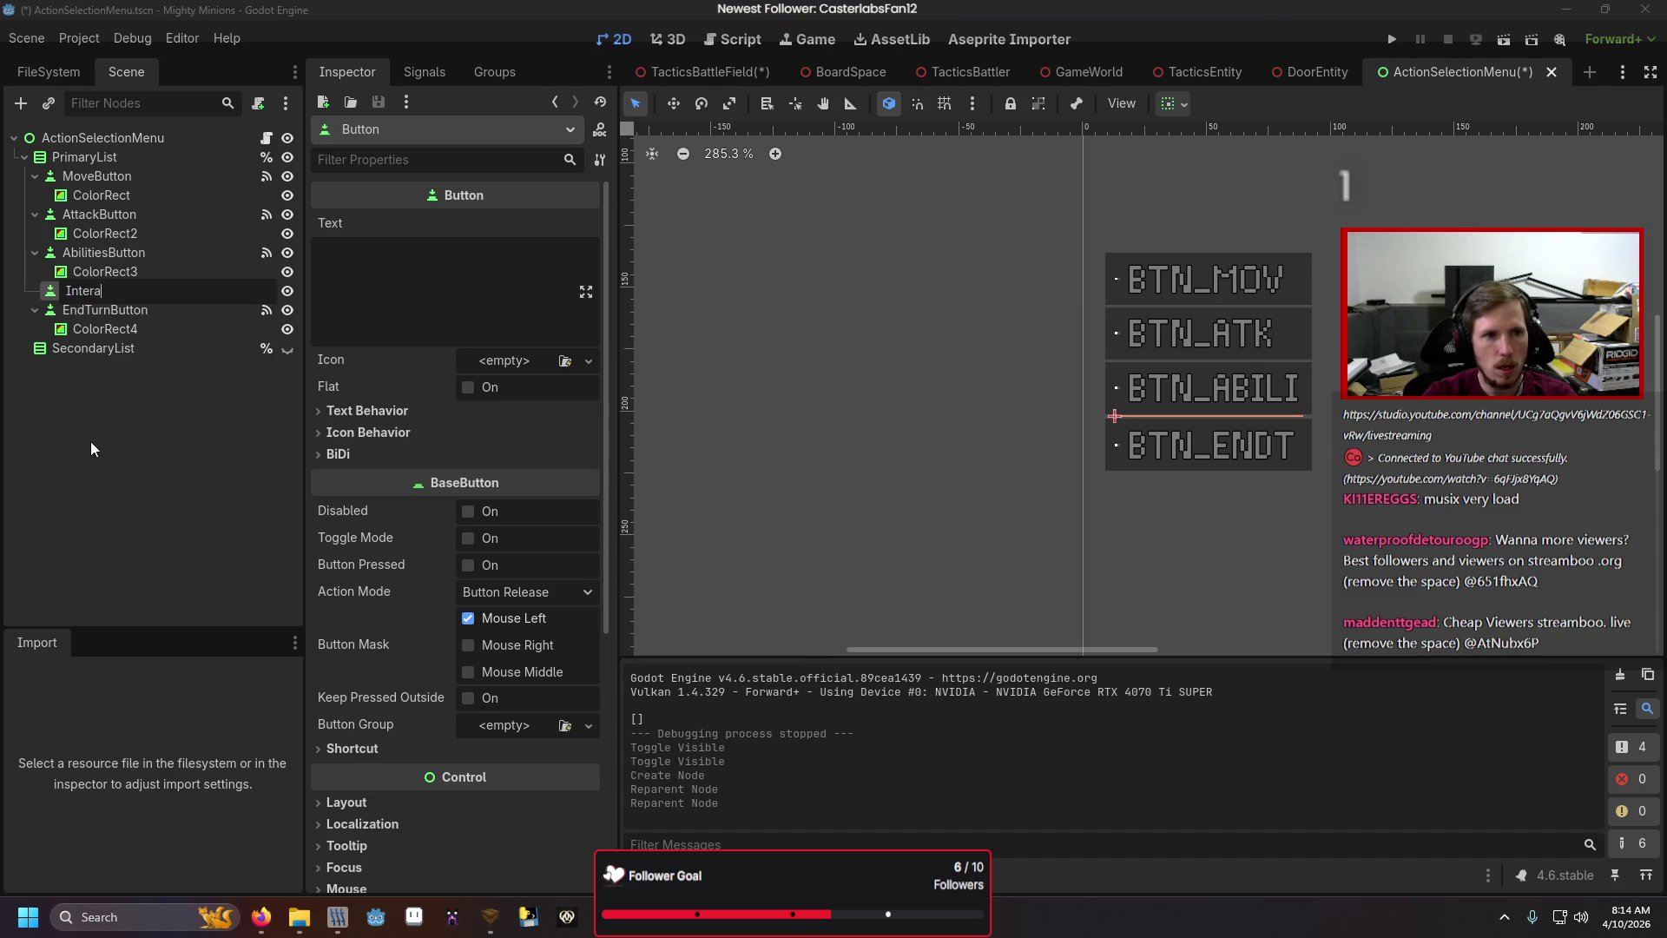
type("ctButton")
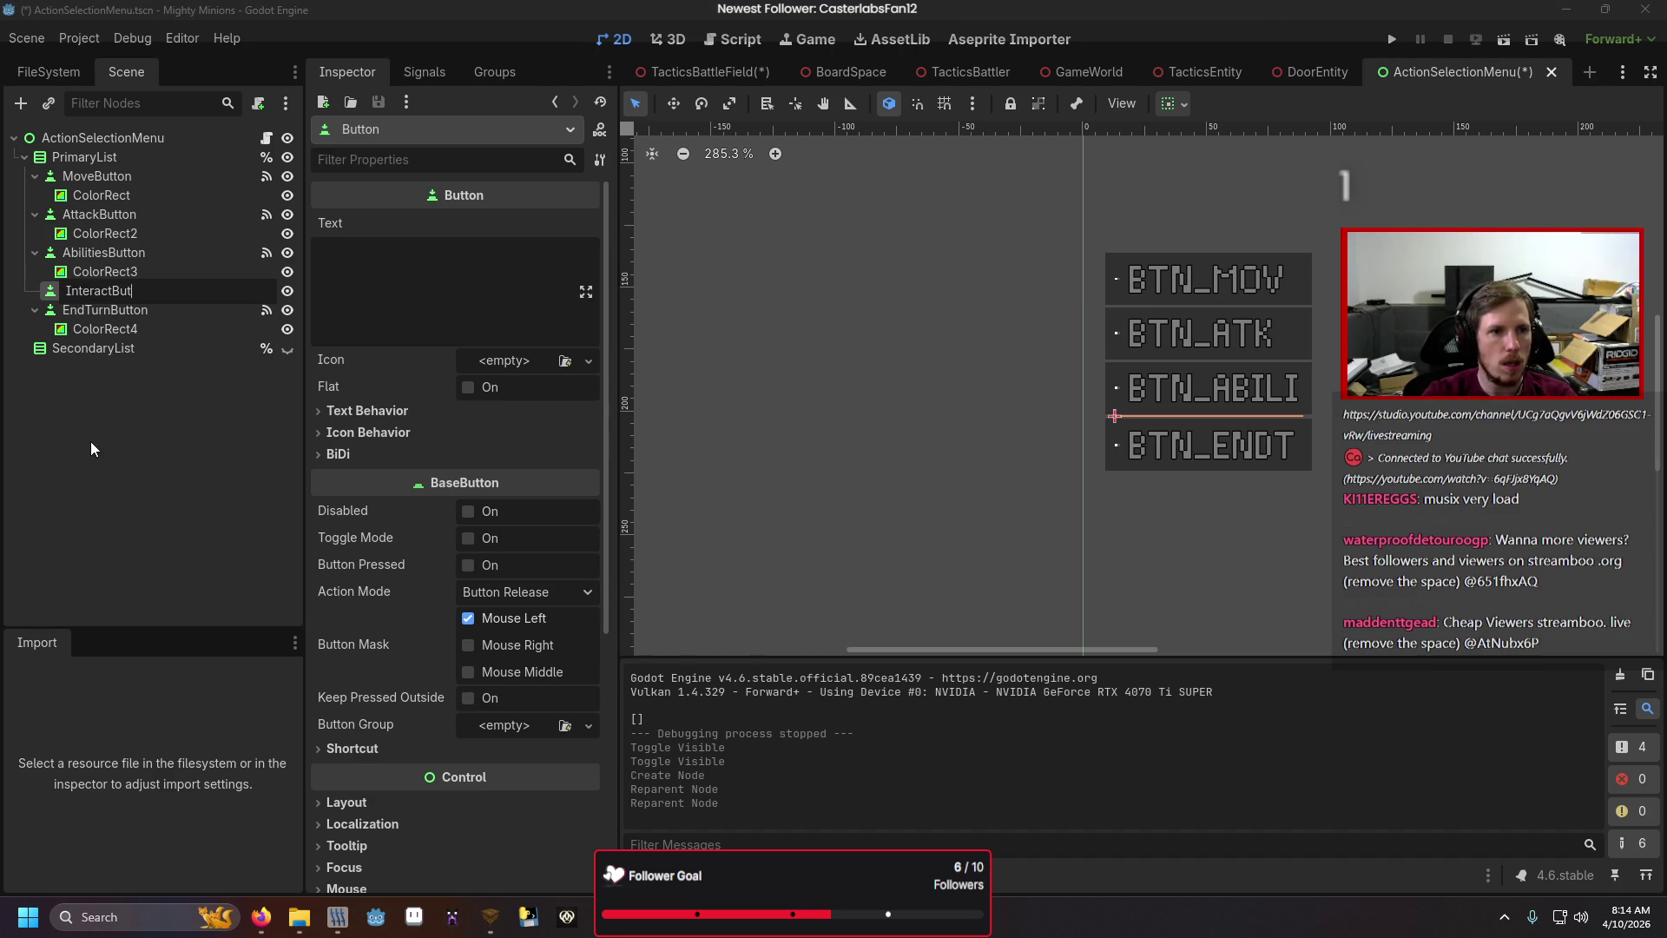
key("Return")
left_click(357, 275)
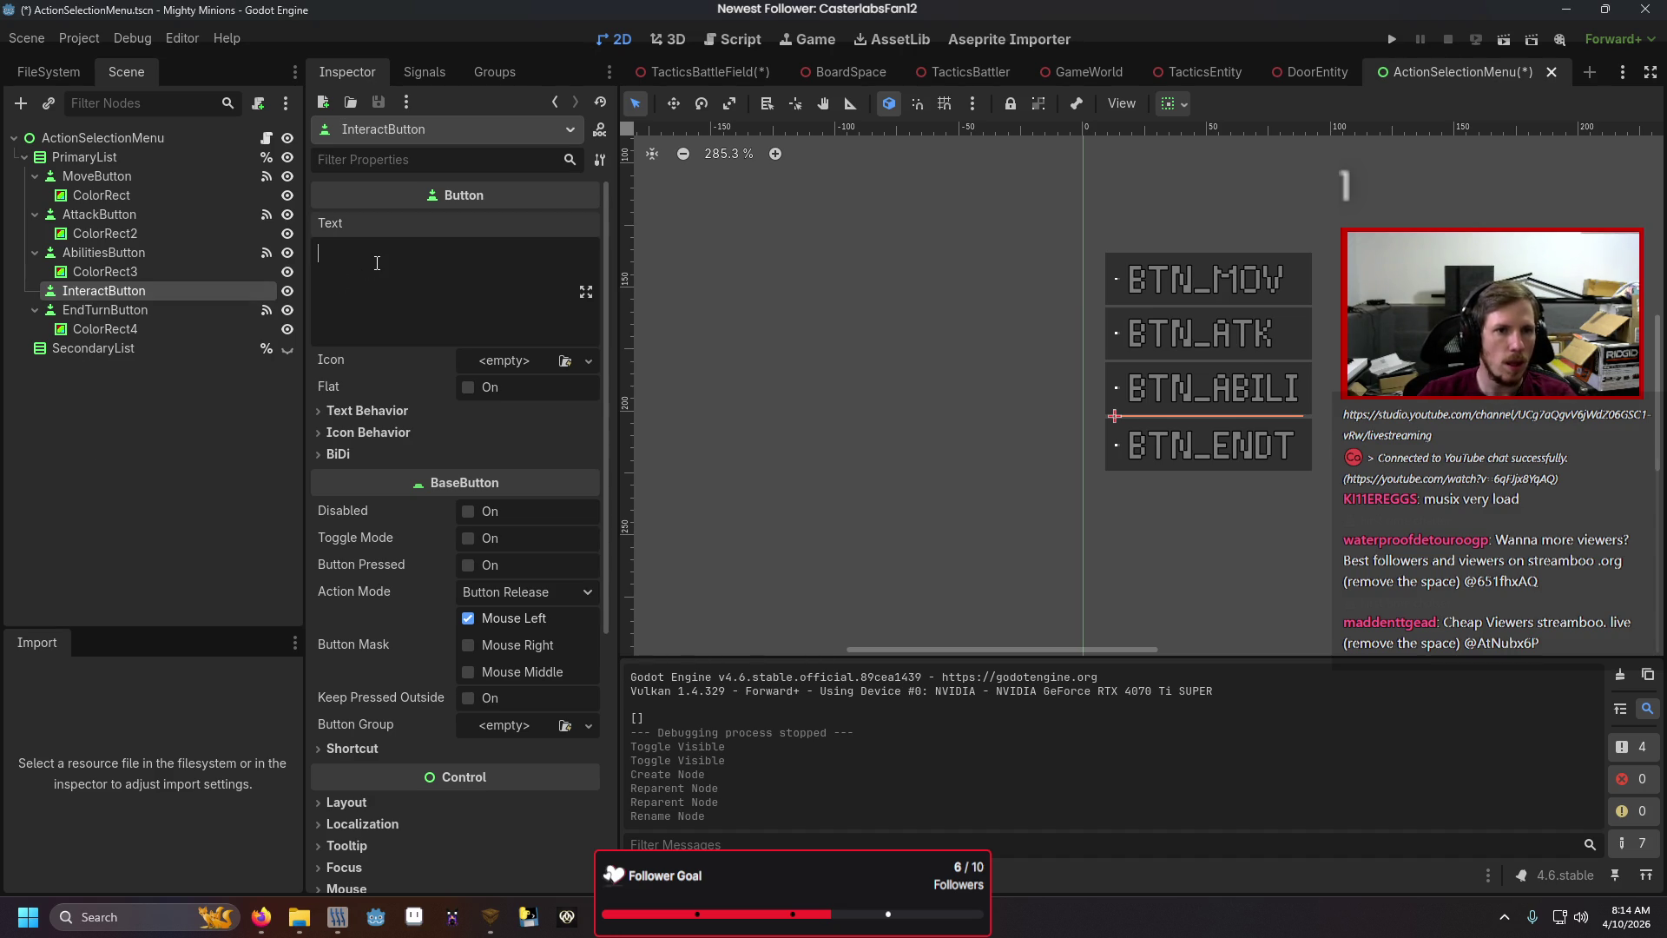
type("Interact")
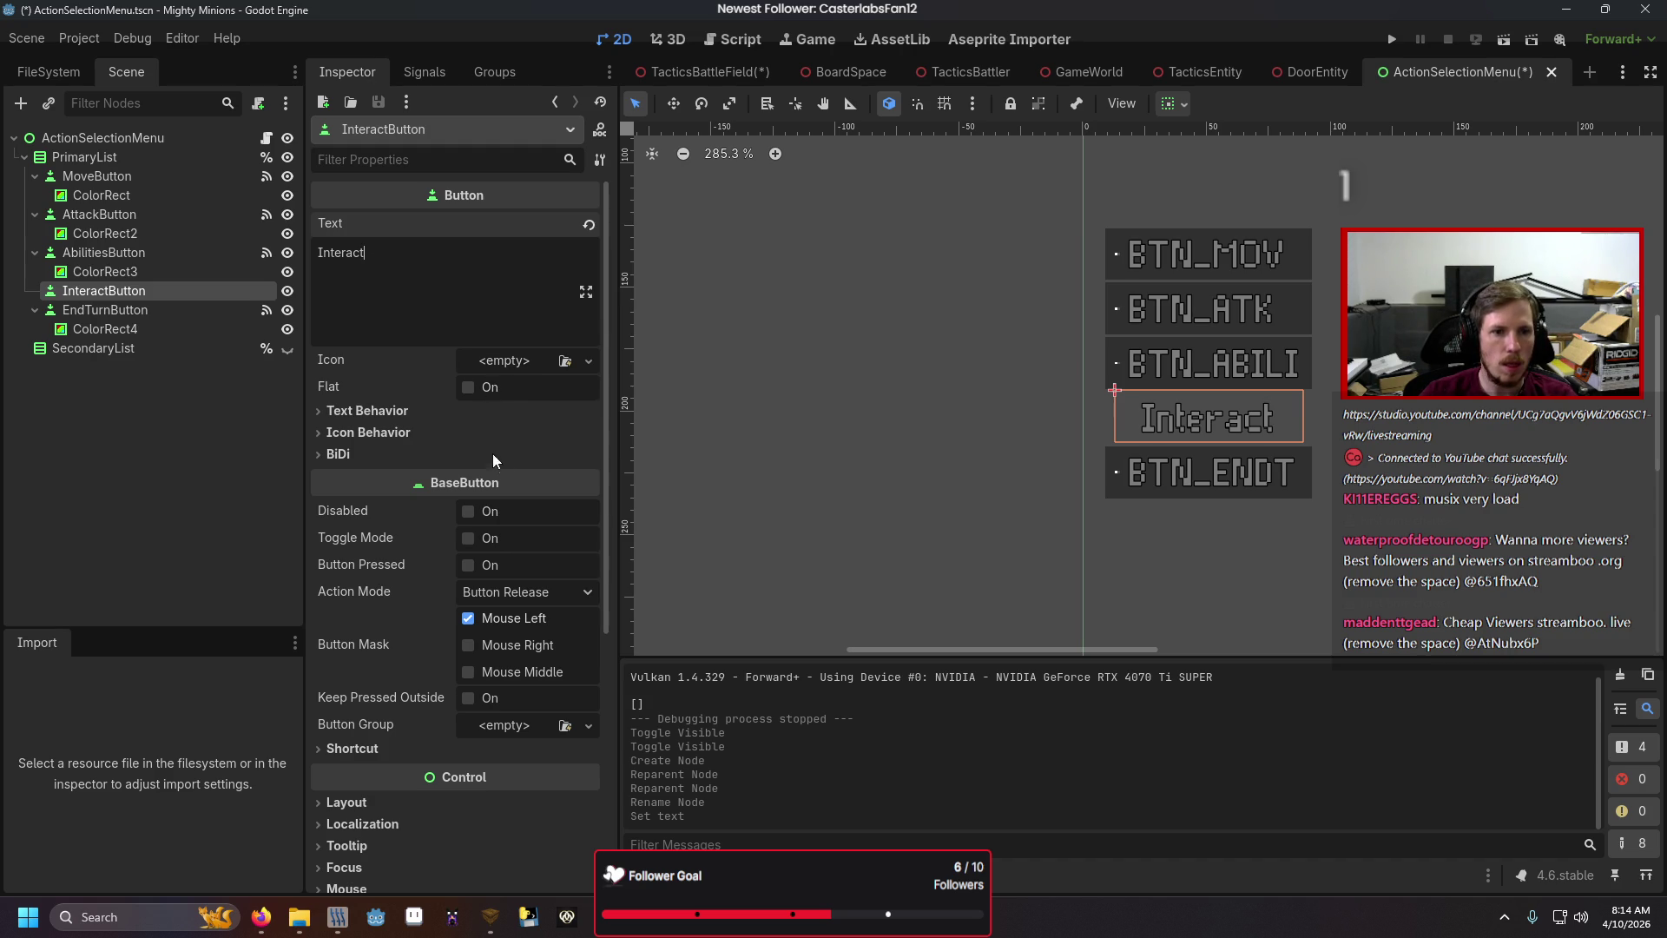
left_click(469, 413)
left_click(508, 435)
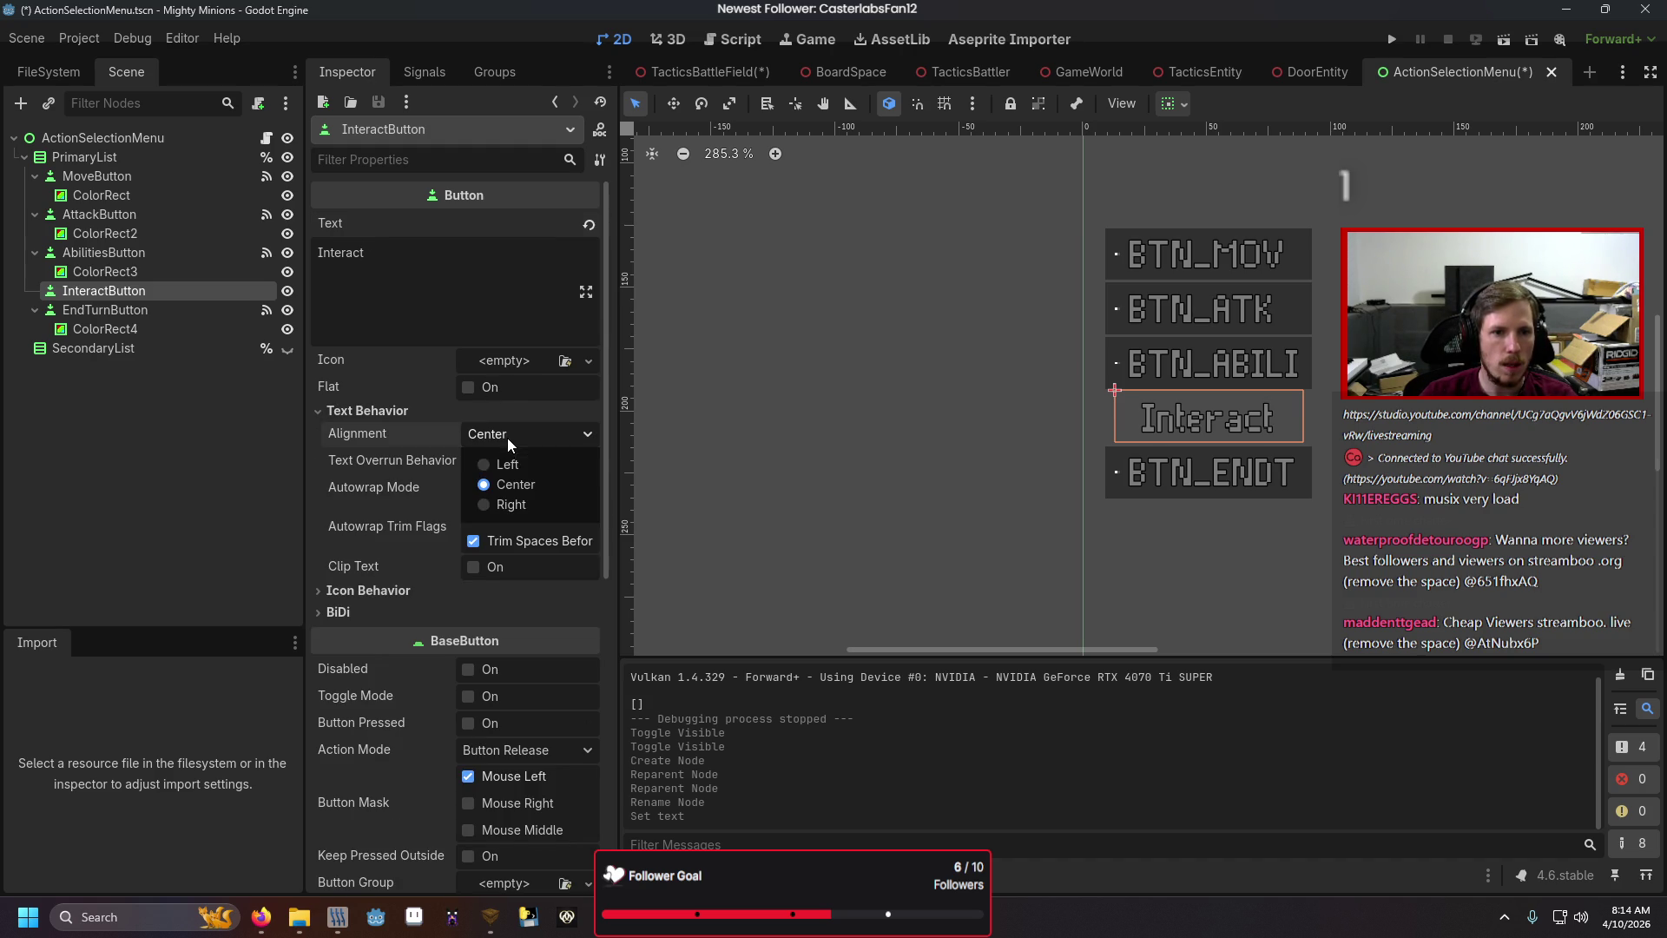
left_click(509, 459)
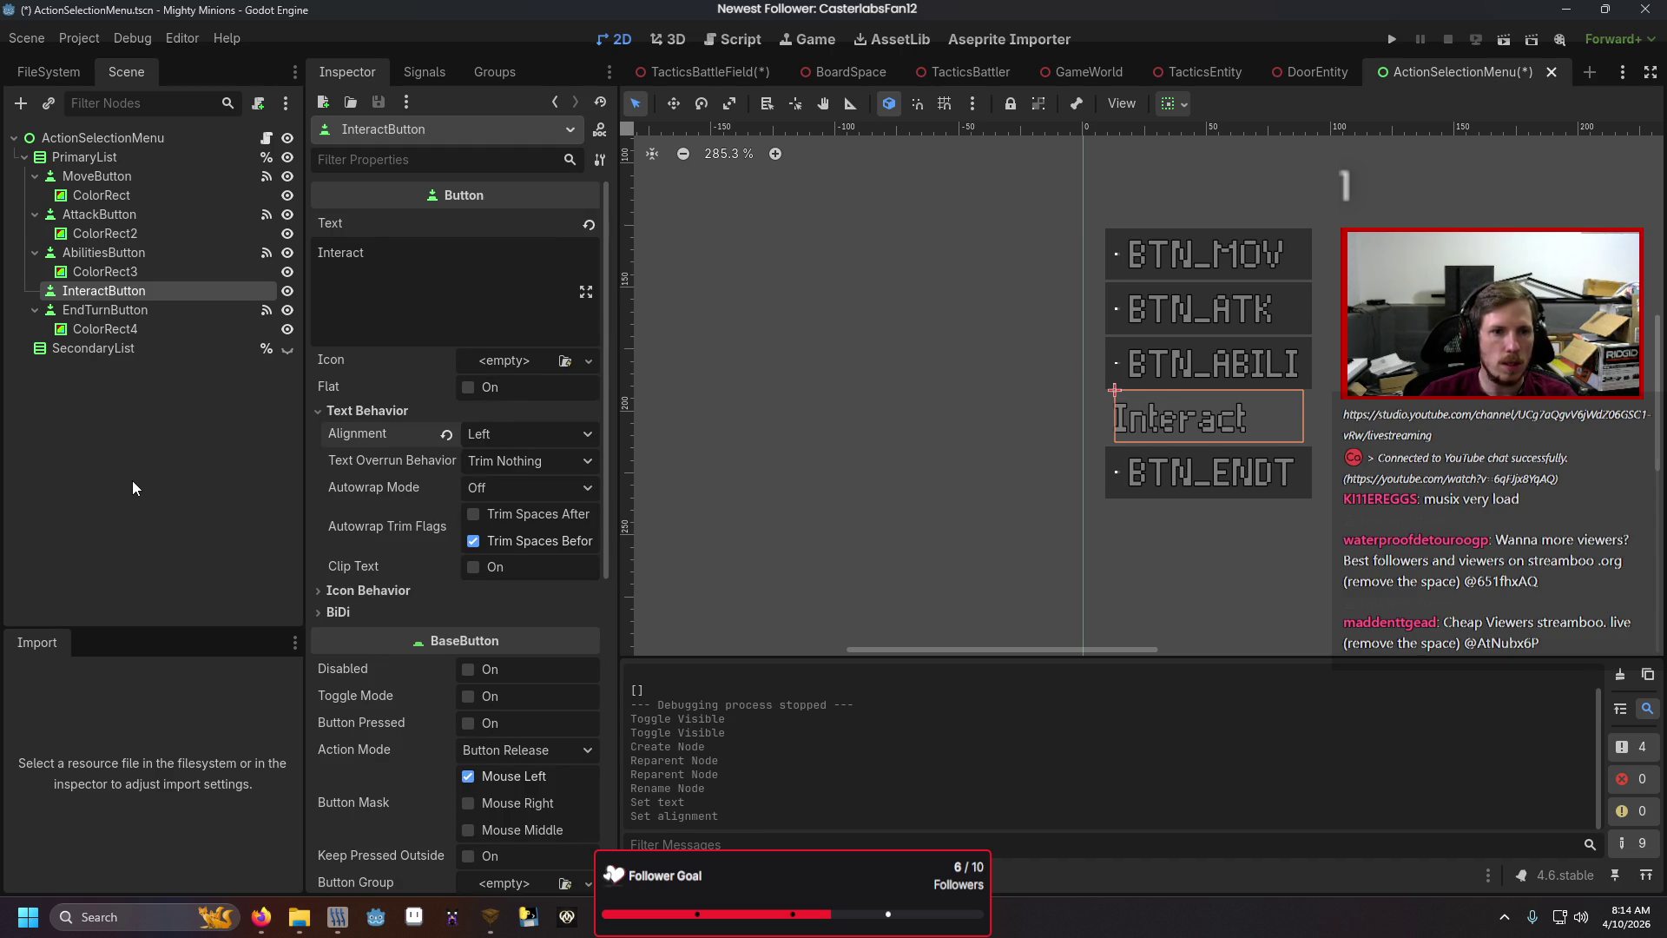
Duplicate AbilitiesButton and delete the first InteractButton.
left_click(113, 252)
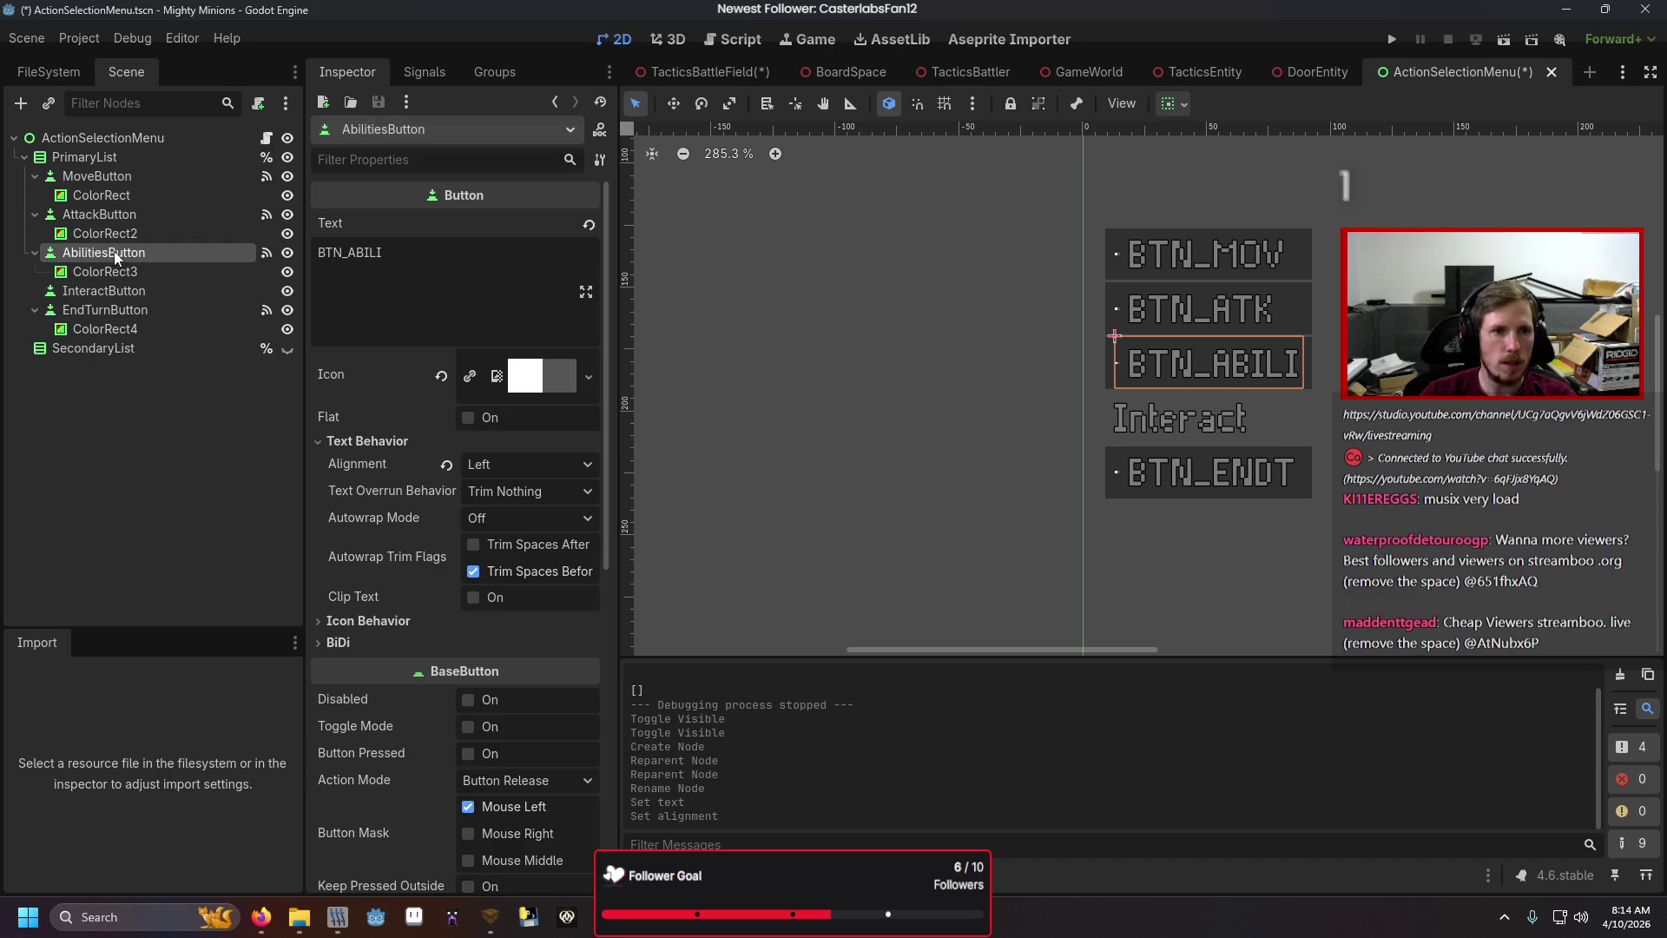
key("ctrl+d")
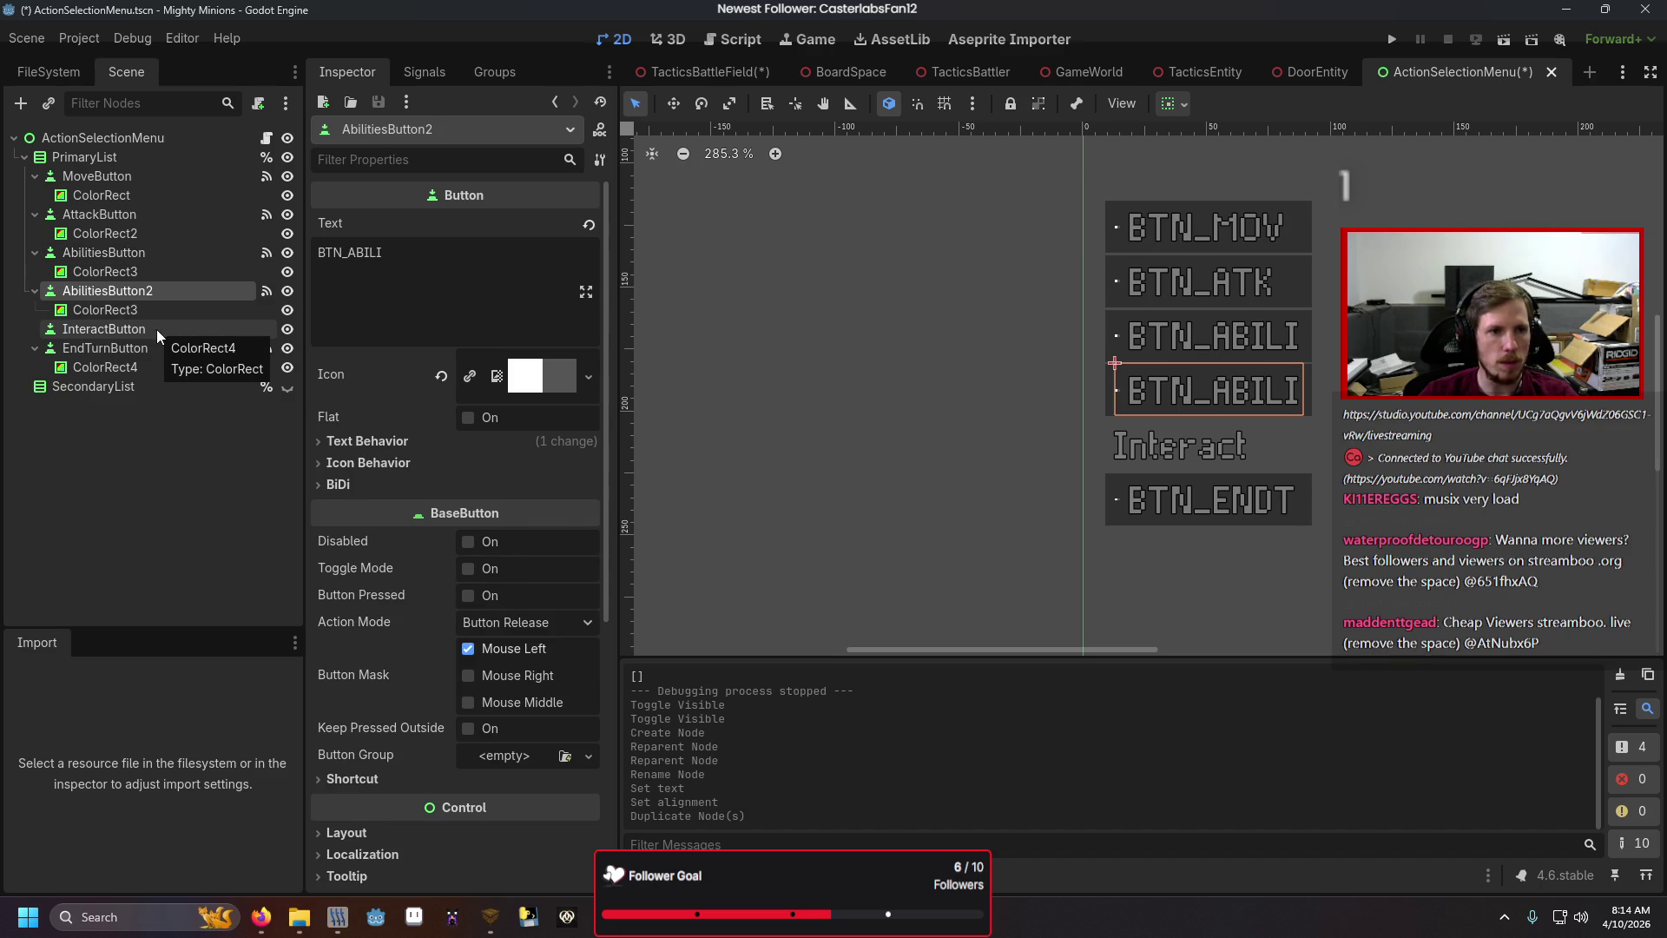
left_click(156, 330)
key("Delete")
key("Return")
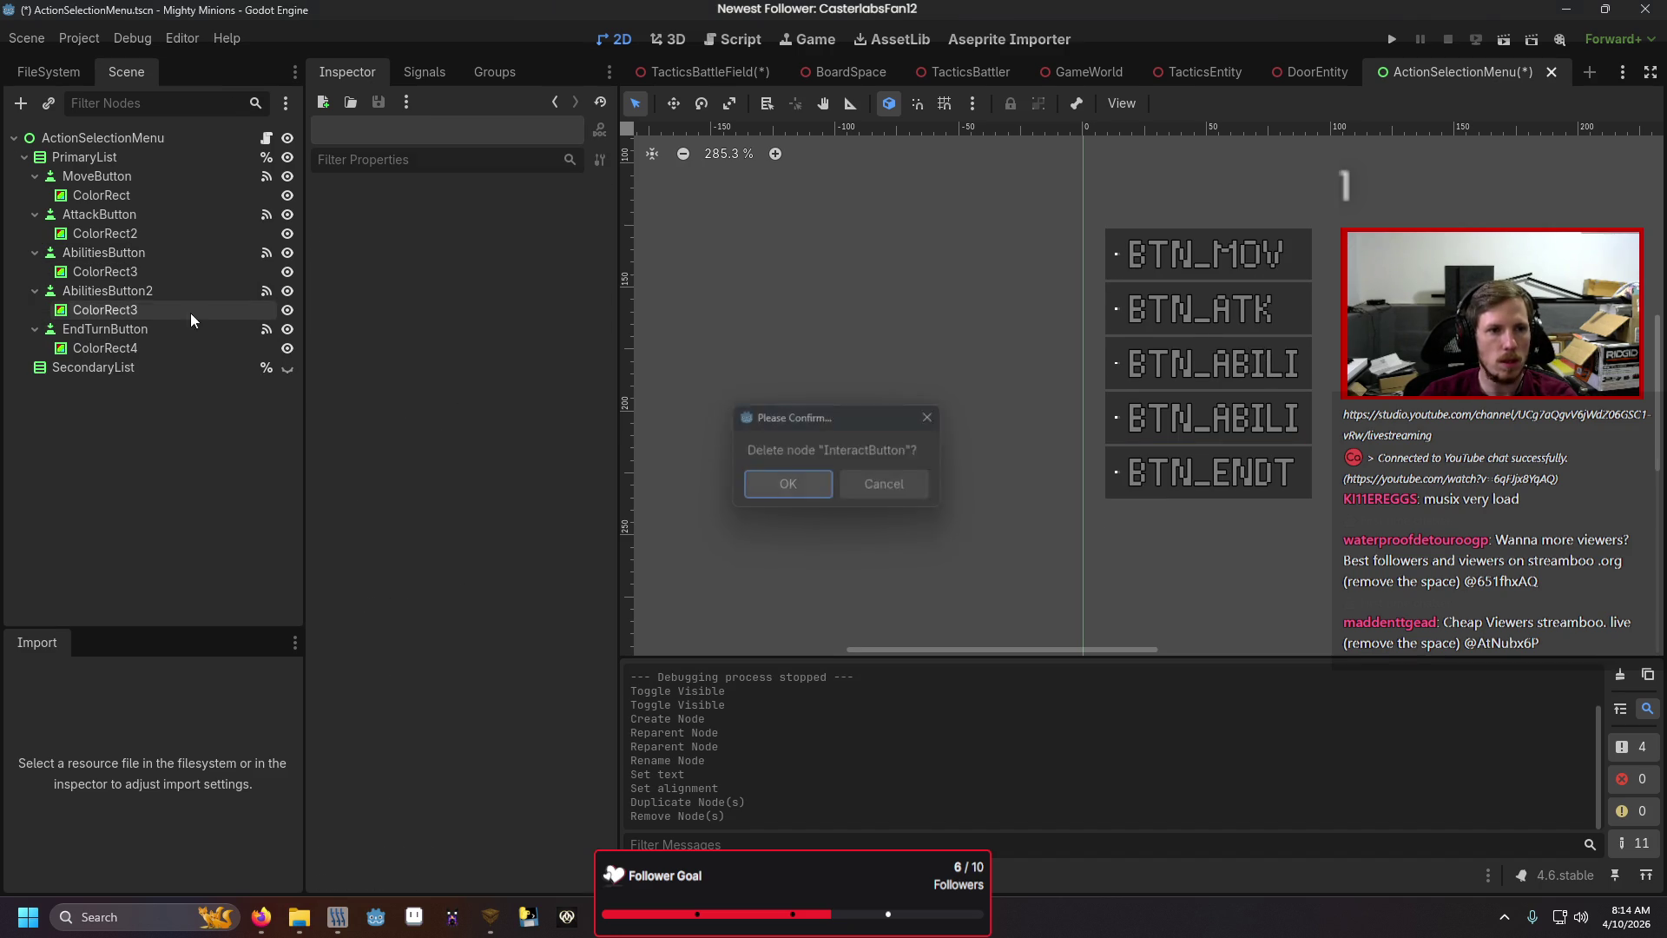
Rename the duplicate AbilitiesButton2 to InteractButton and set its label text to BTN_INTER.
left_click(174, 285)
key("F2")
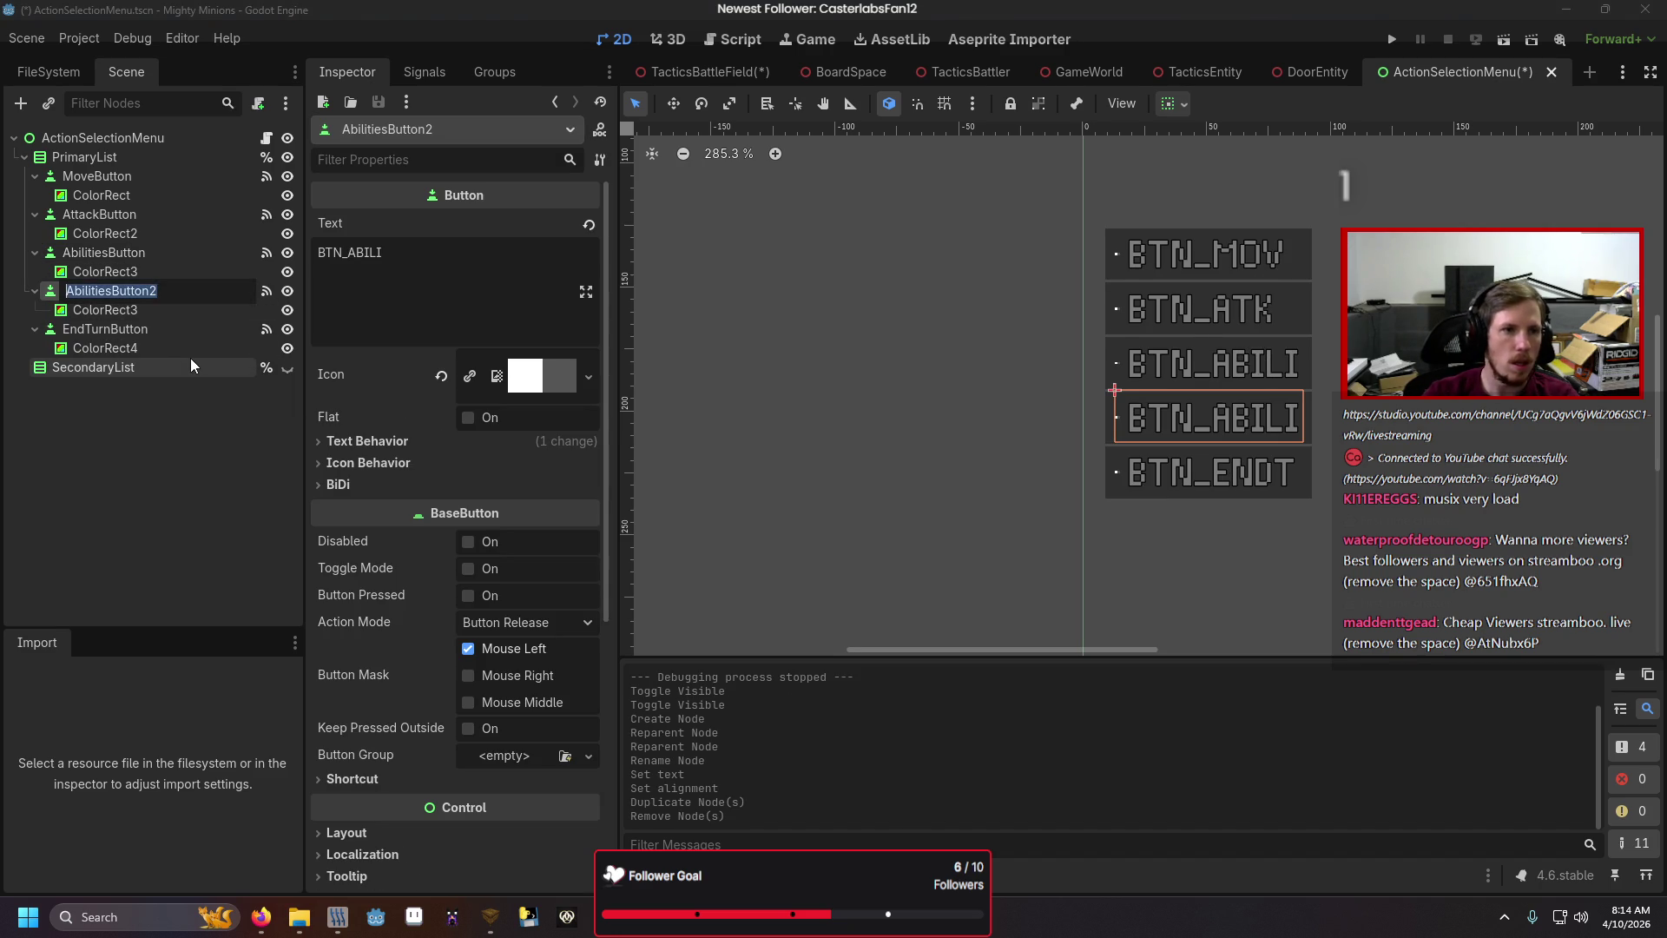
type("Inter")
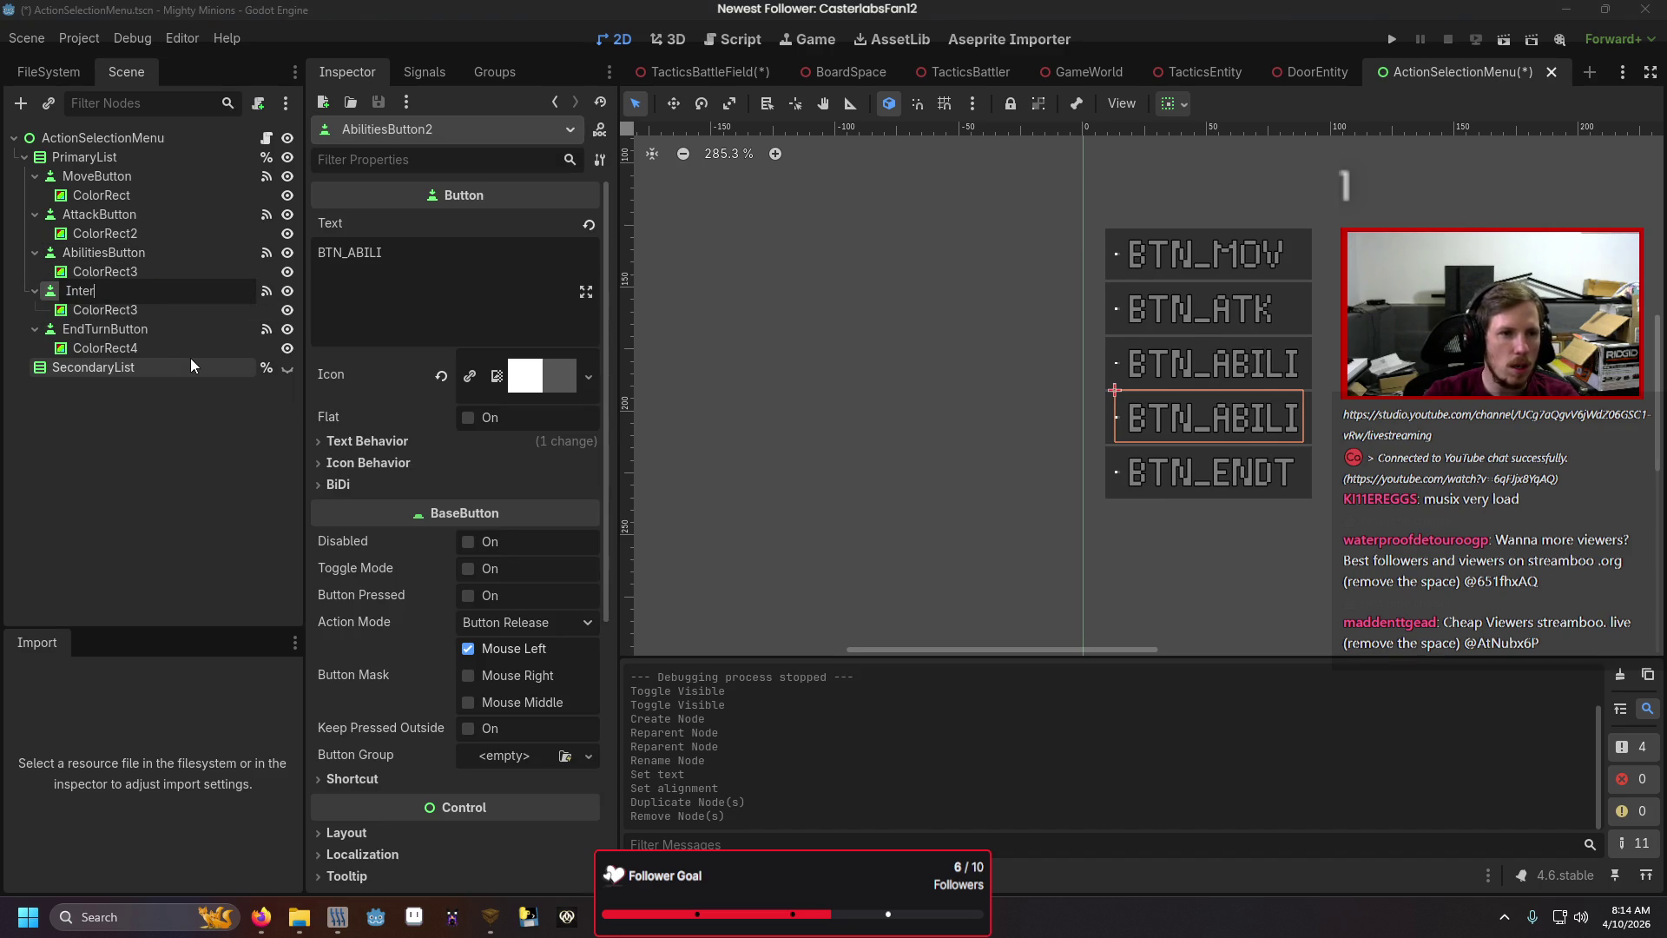
type("actButton")
key("Return")
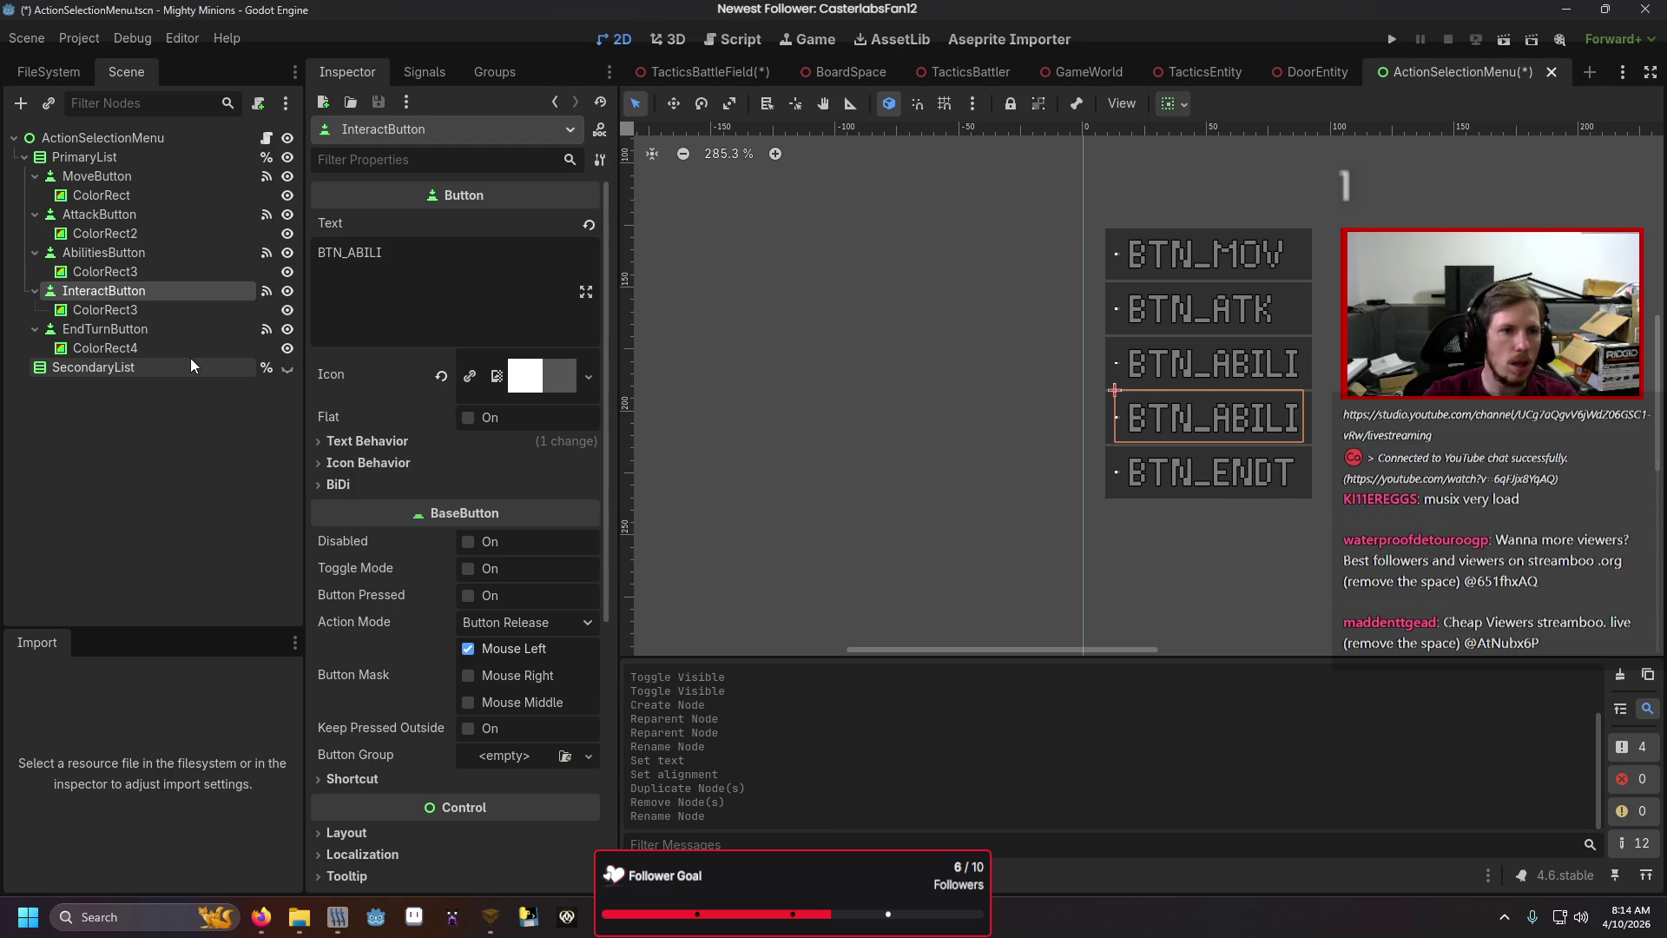
left_click(391, 254)
key("BackSpace")
key("BackSpace")
key("BackSpace")
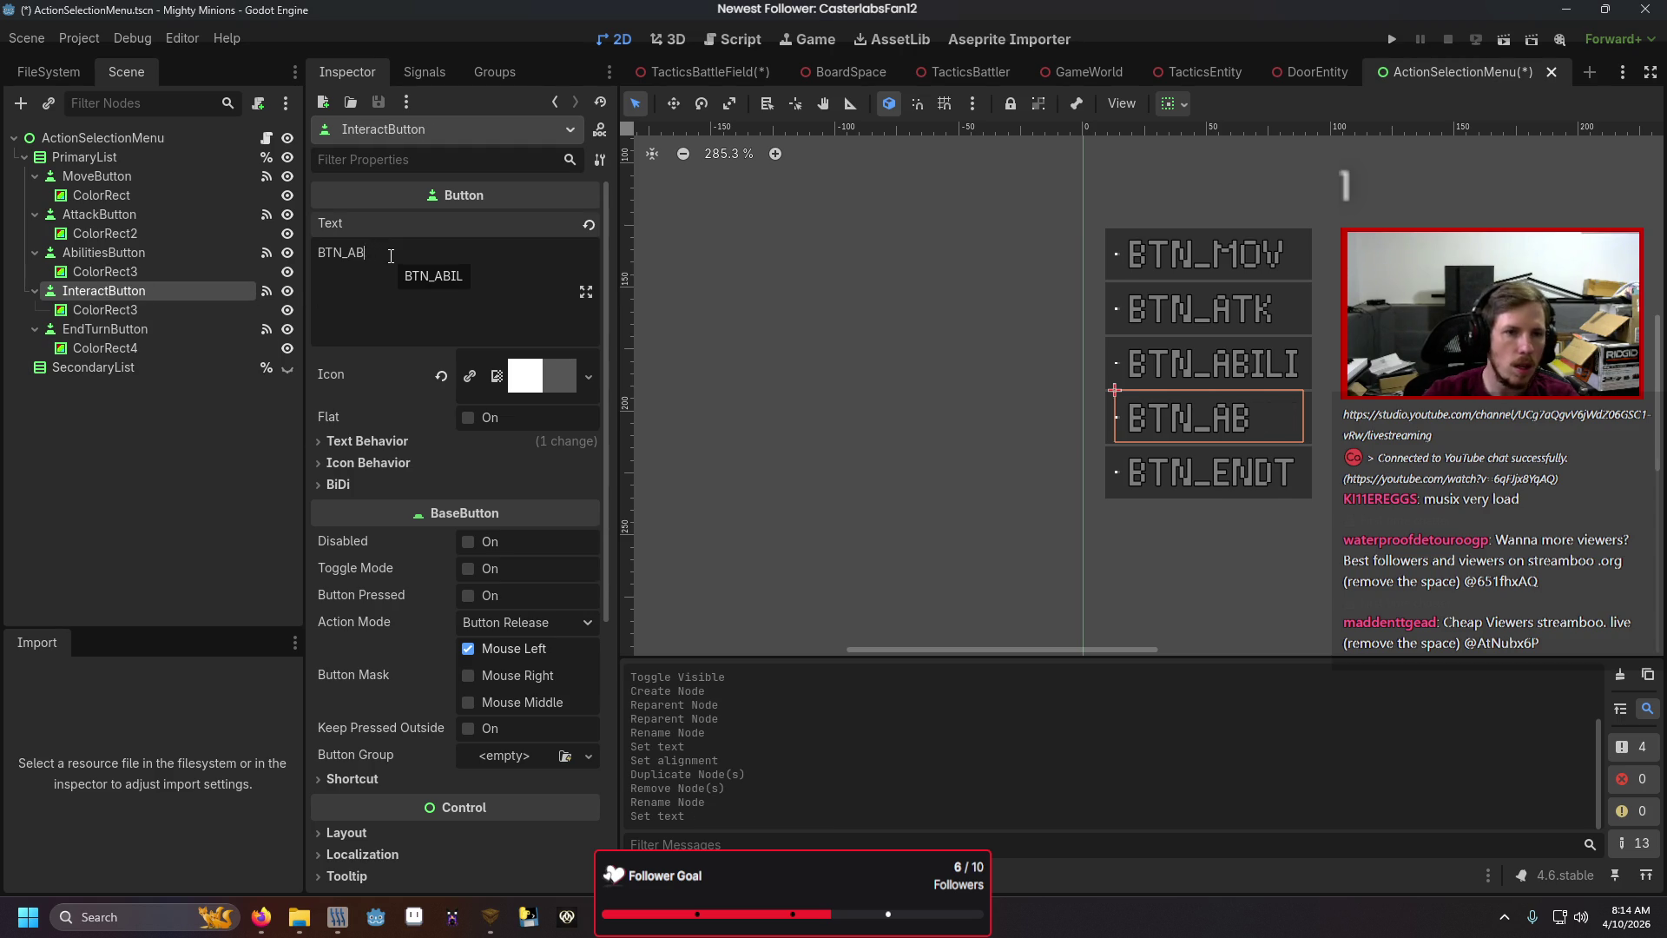
key("BackSpace")
key("BackSpace")
type("INTER")
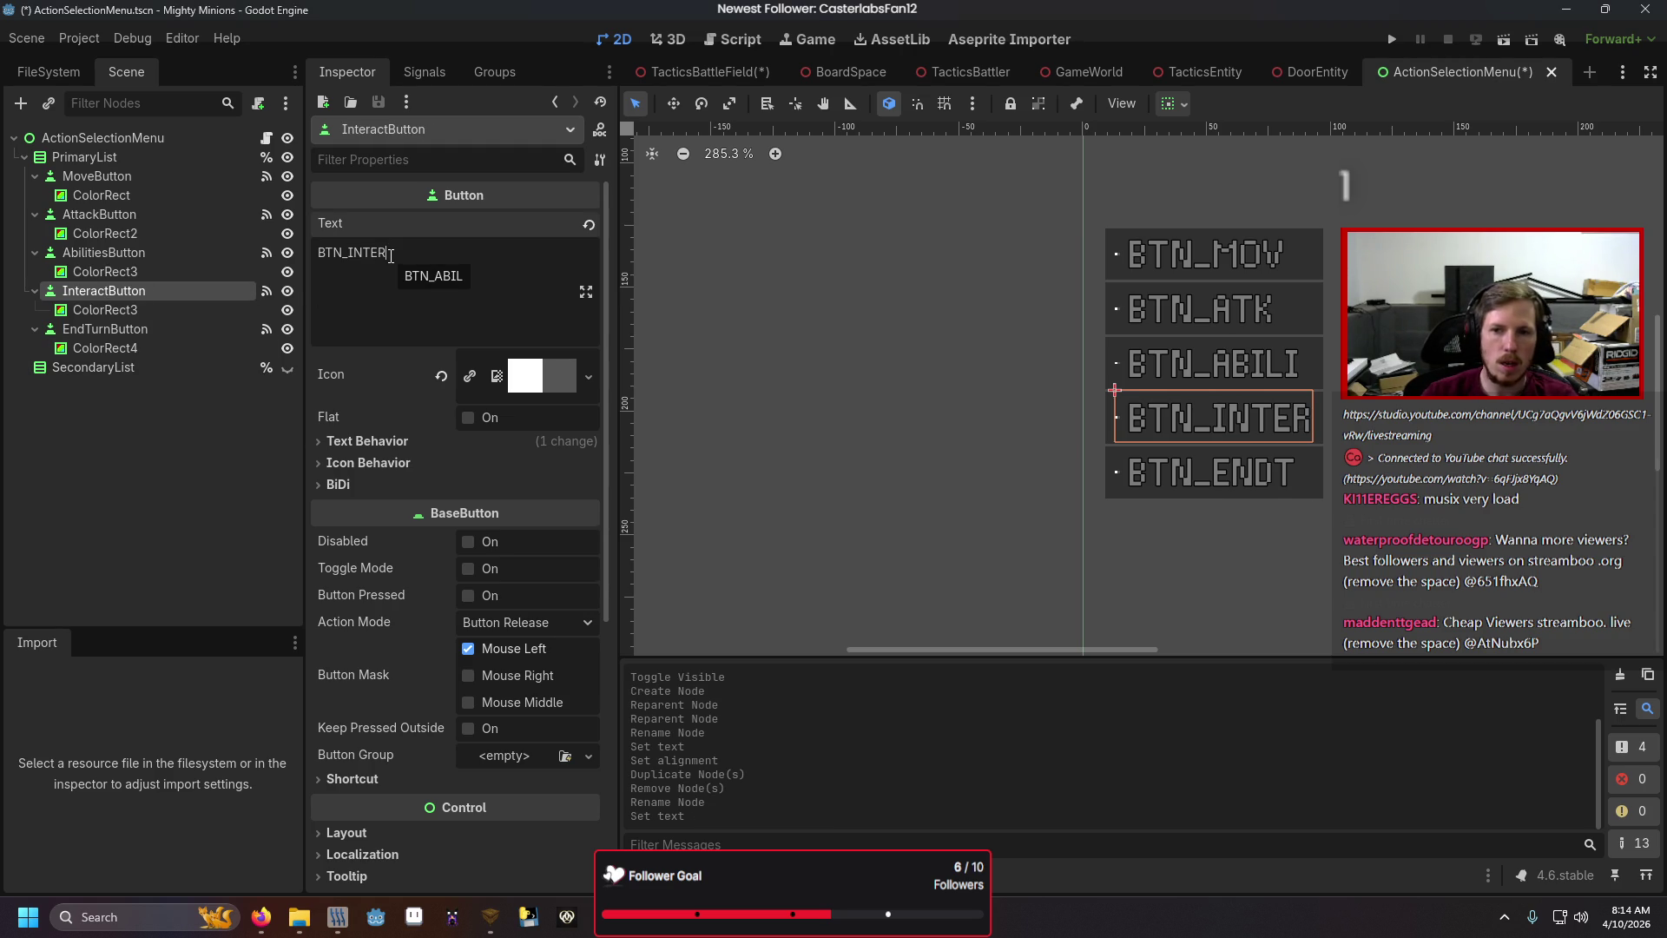
left_click(223, 297)
Jump from InteractButton's pressed() connection to on_primary_button_pressed in ActionSelectionMenu.gd.
left_click(260, 293)
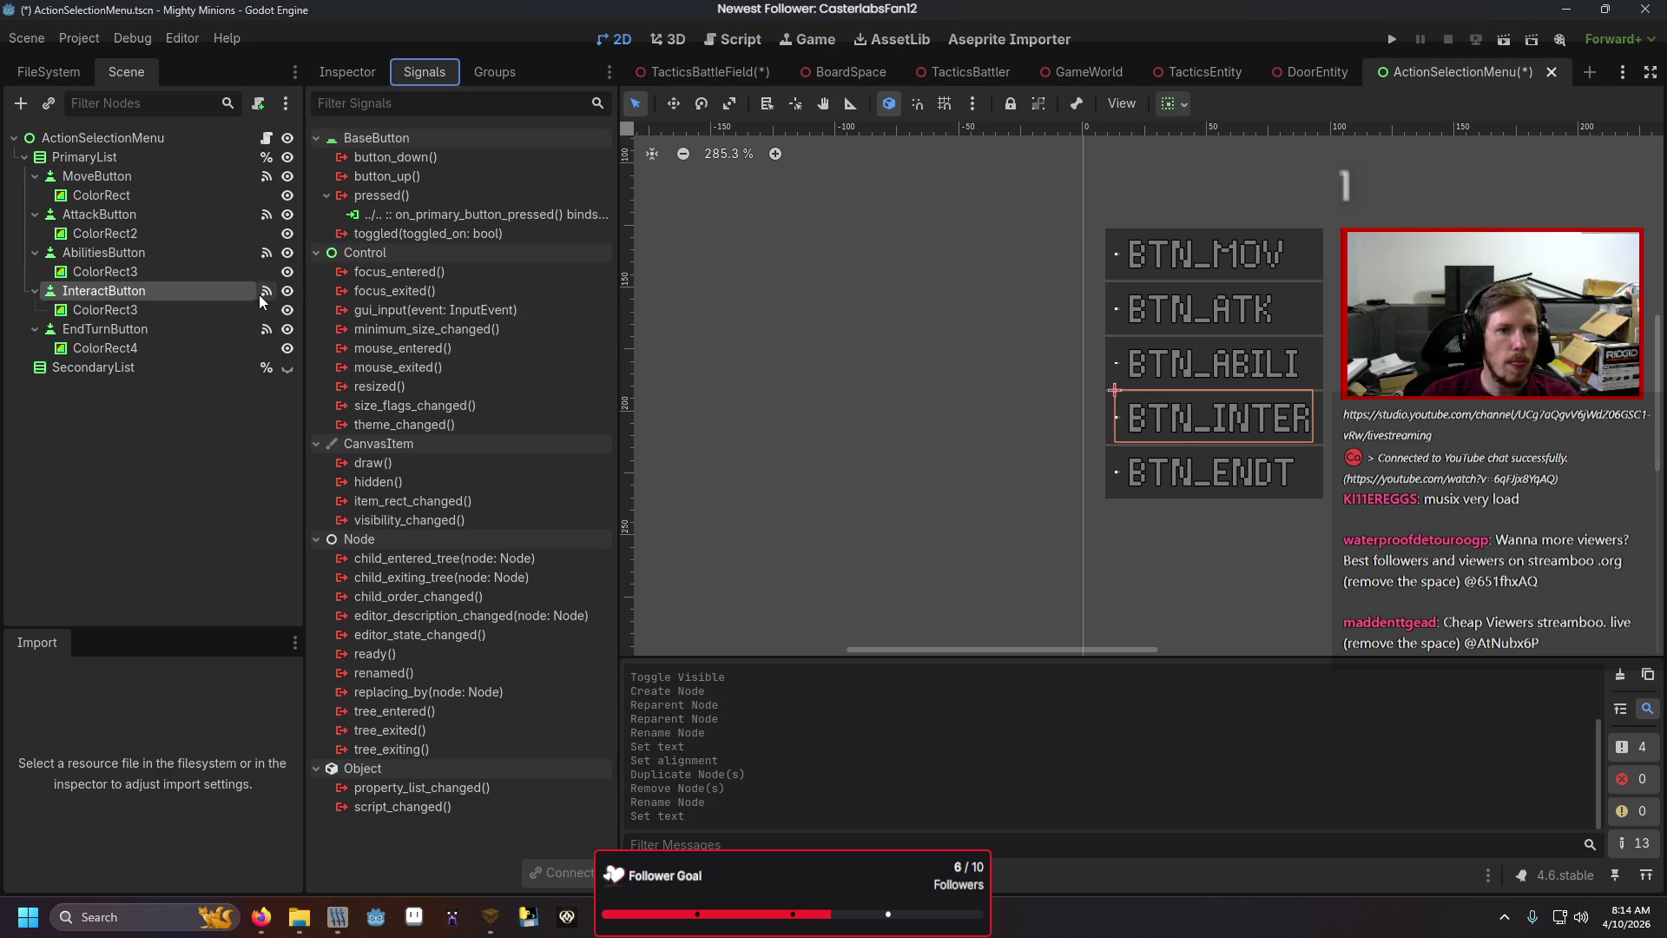
left_click(415, 218)
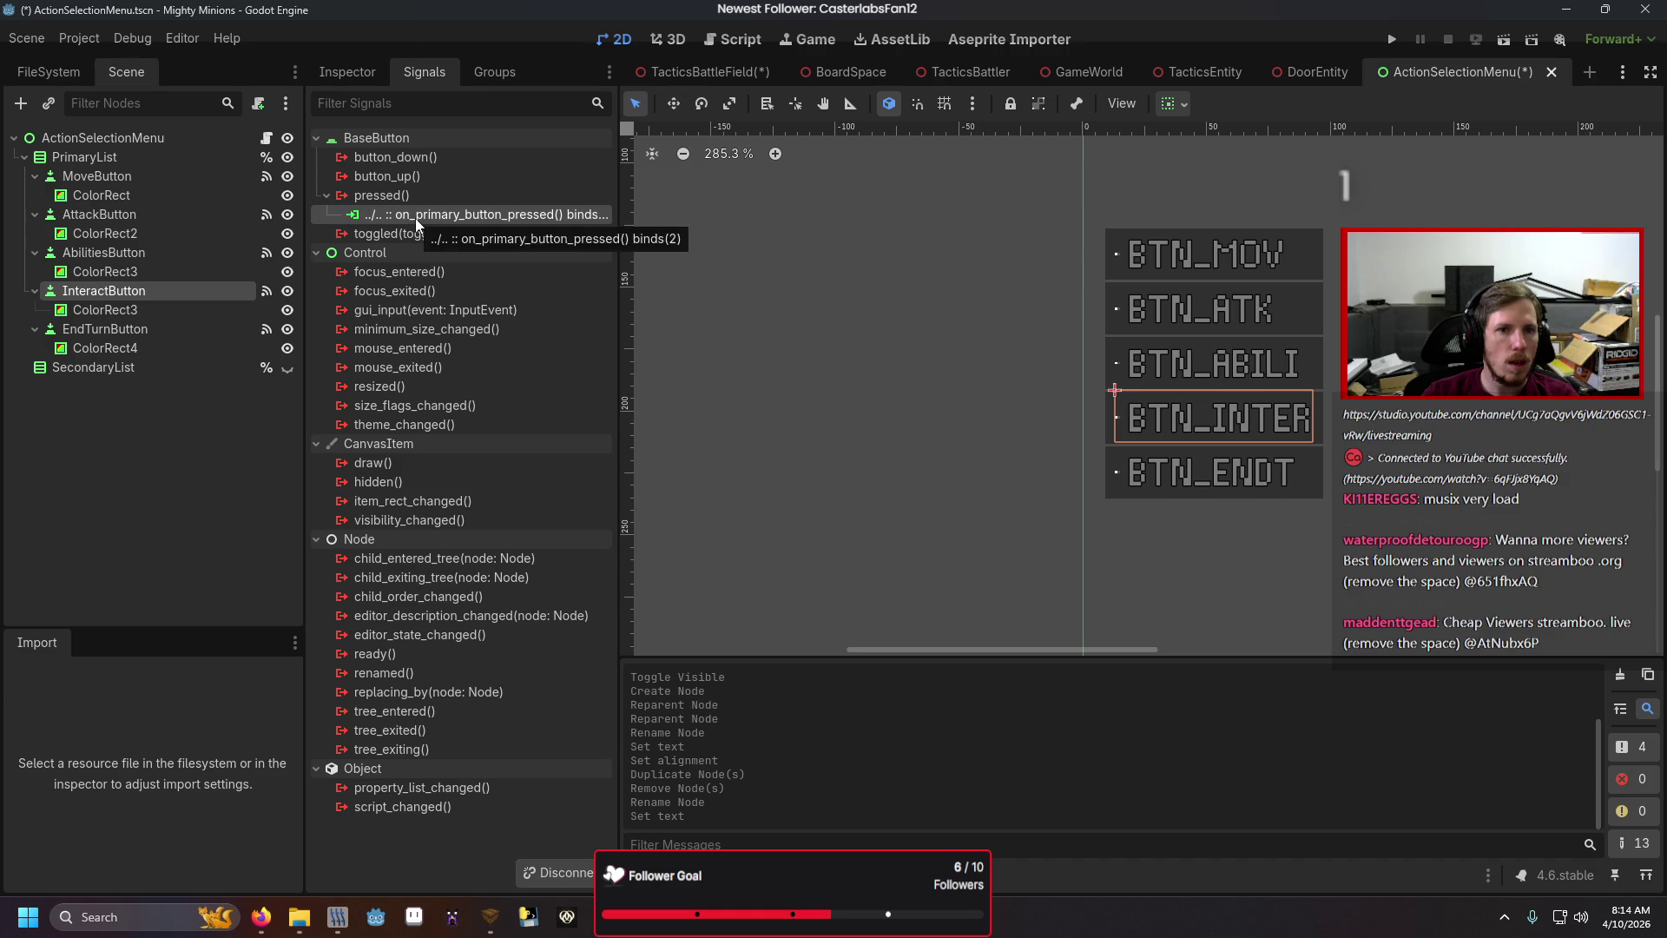
right_click(415, 217)
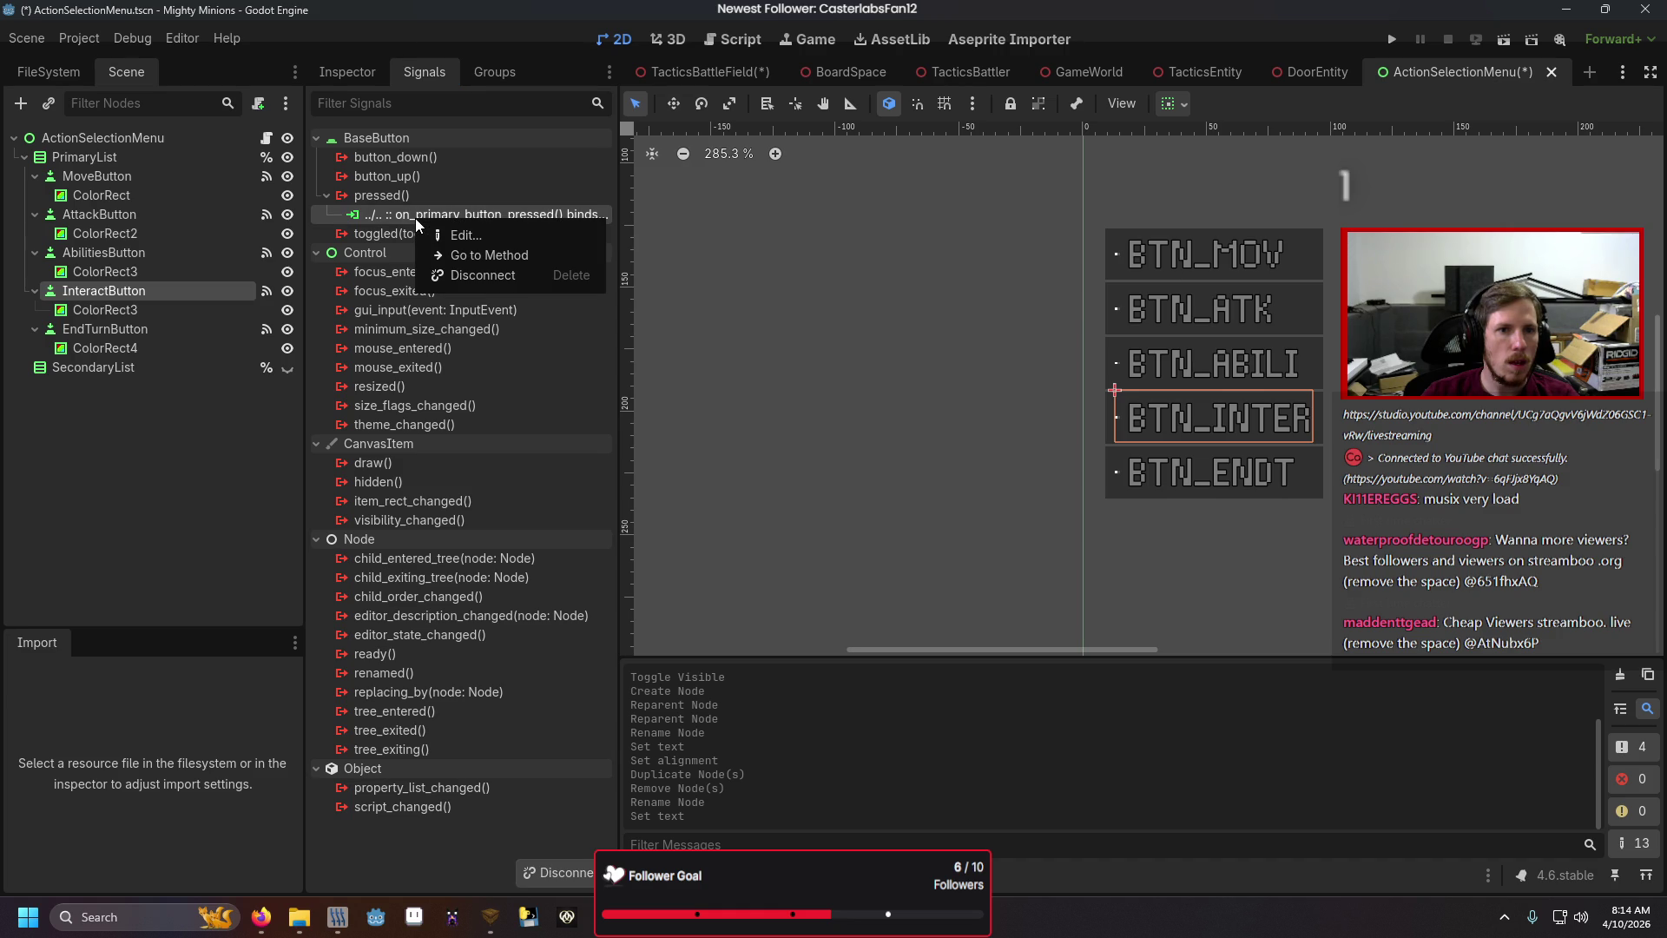
left_click(469, 255)
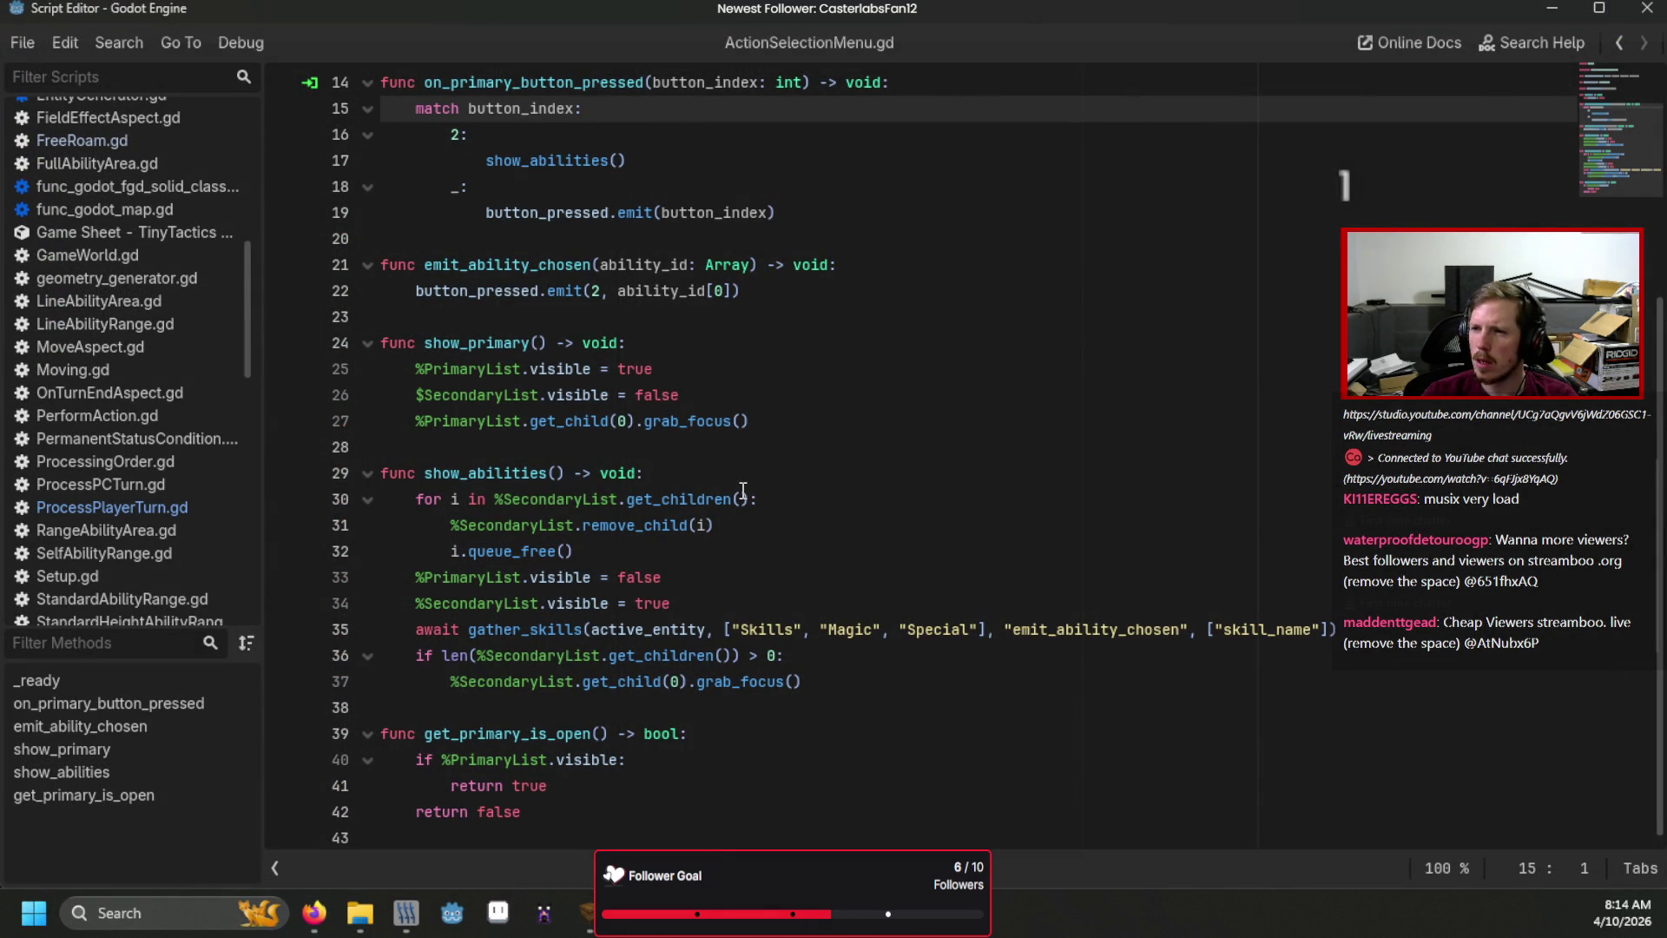
Scroll through ActionSelectionMenu.gd, then open and read ProcessPlayerTurn.gd.
scroll(743, 490, "up", 2)
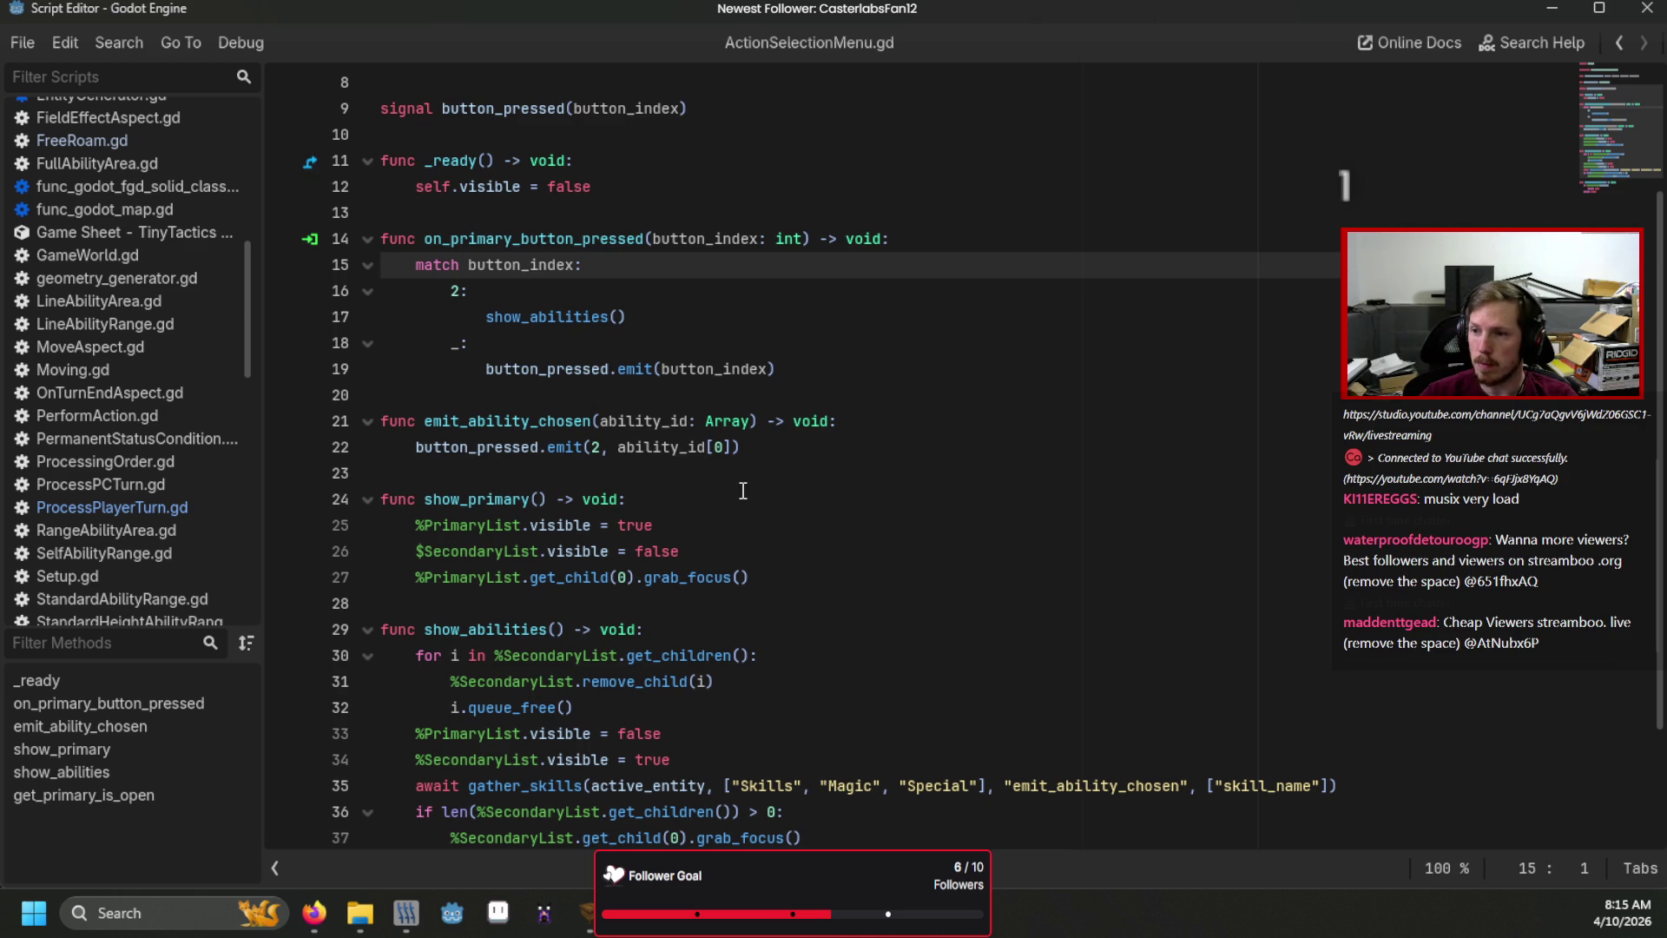
scroll(743, 491, "up", 3)
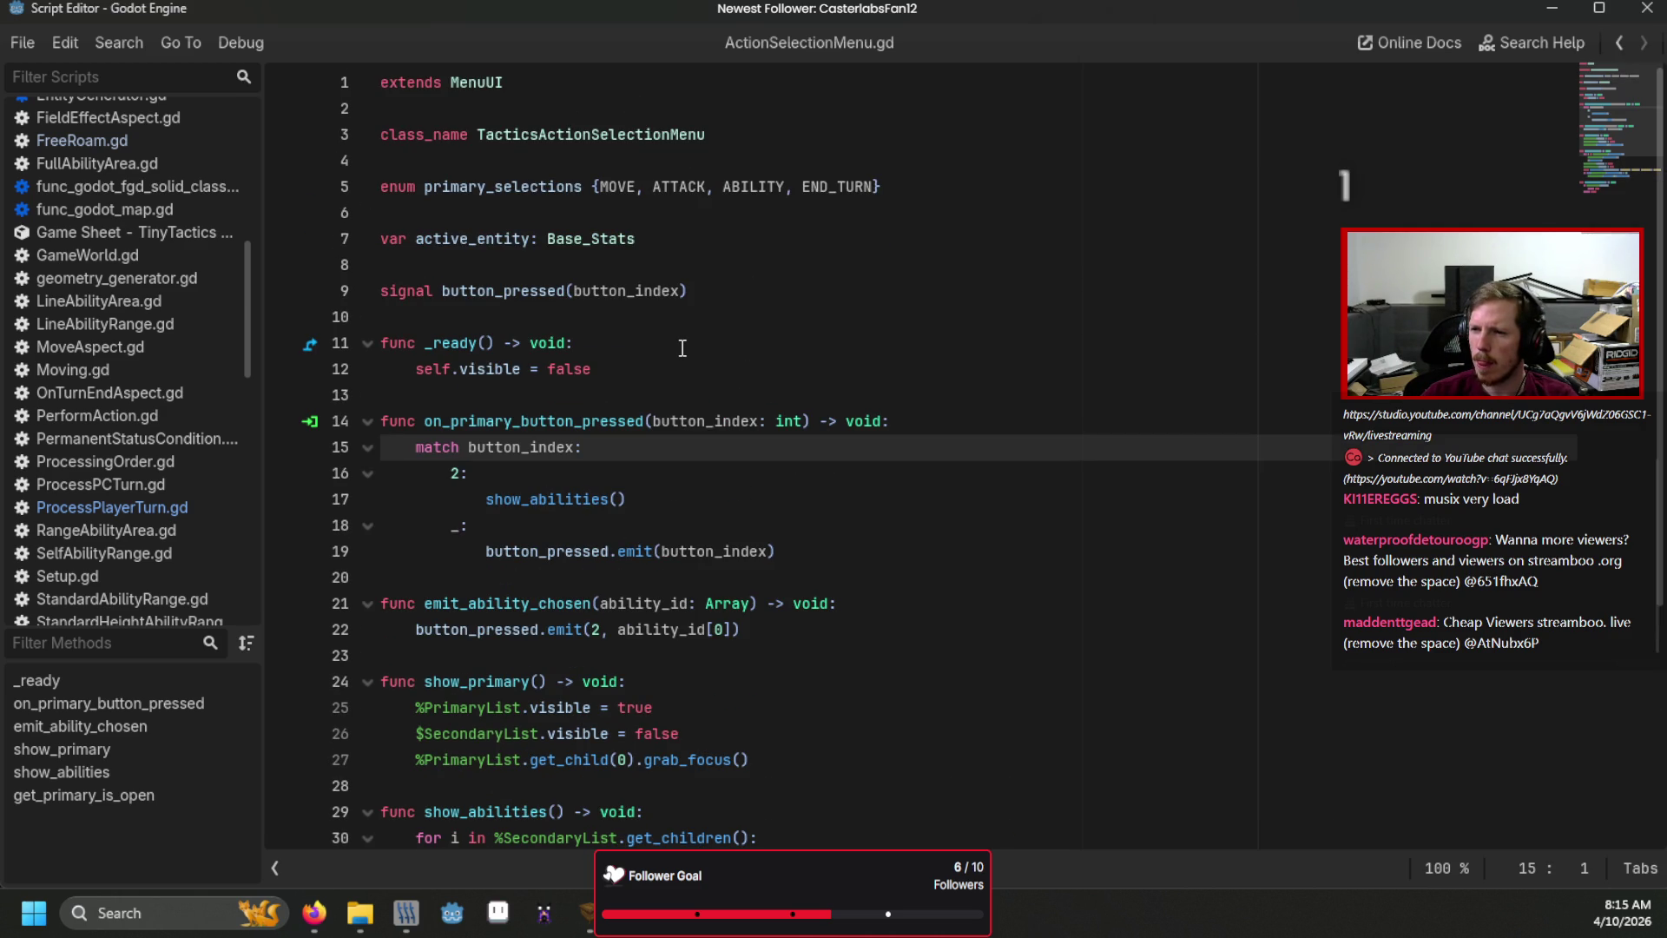
scroll(683, 347, "down", 4)
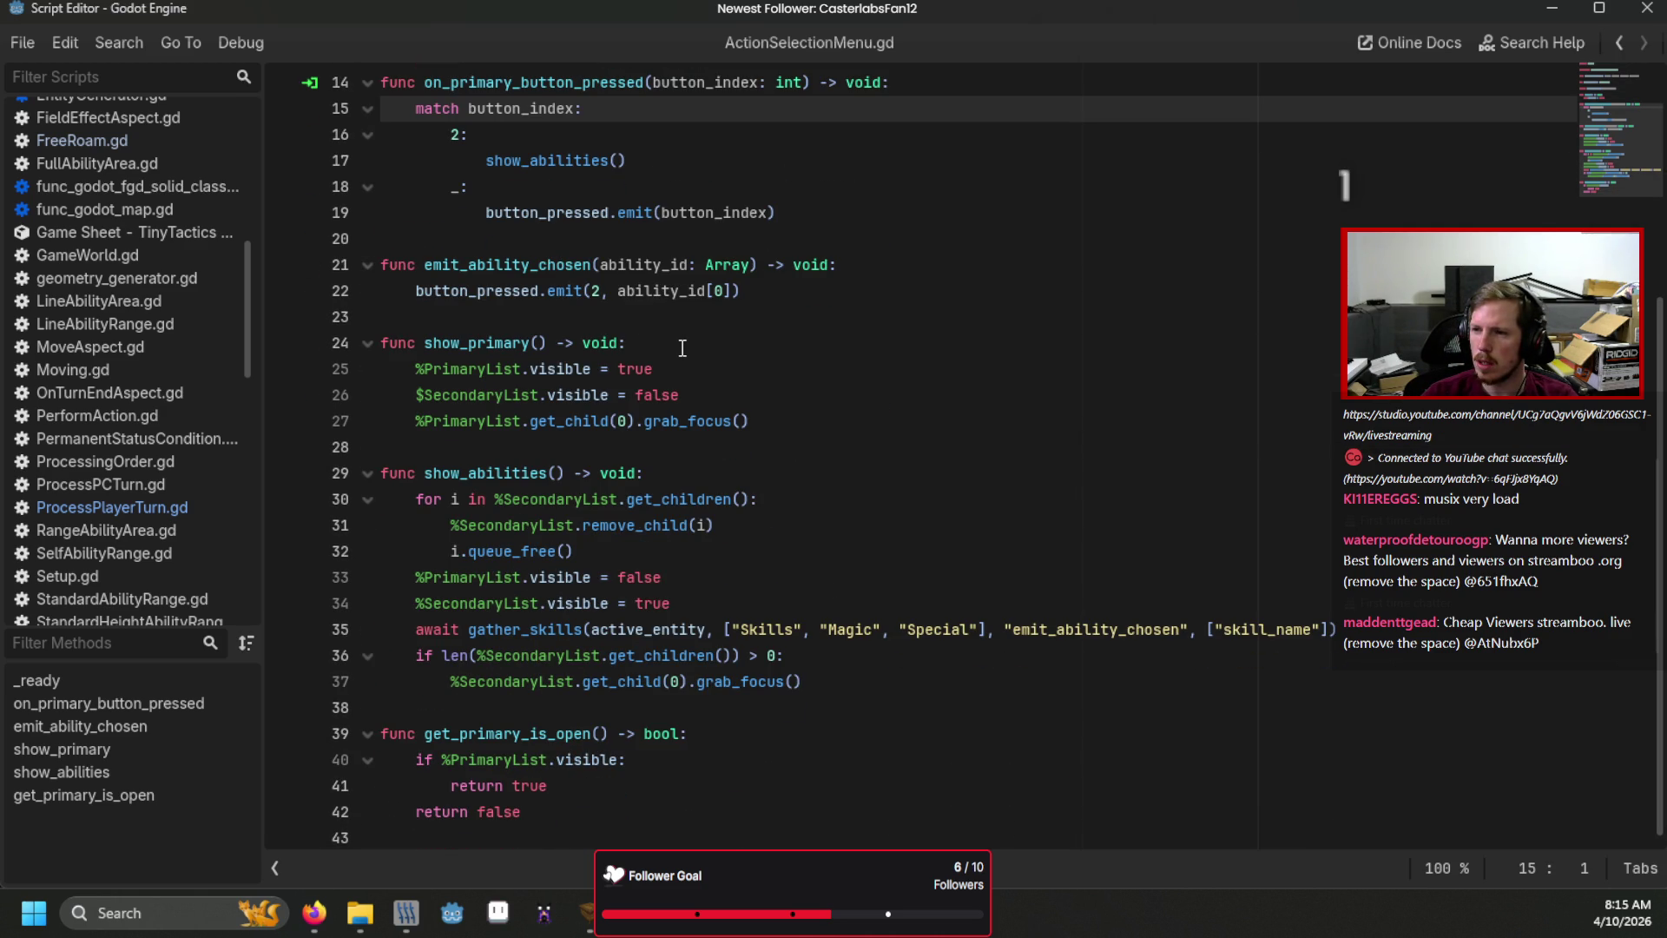
left_click(113, 508)
scroll(652, 456, "down", 4)
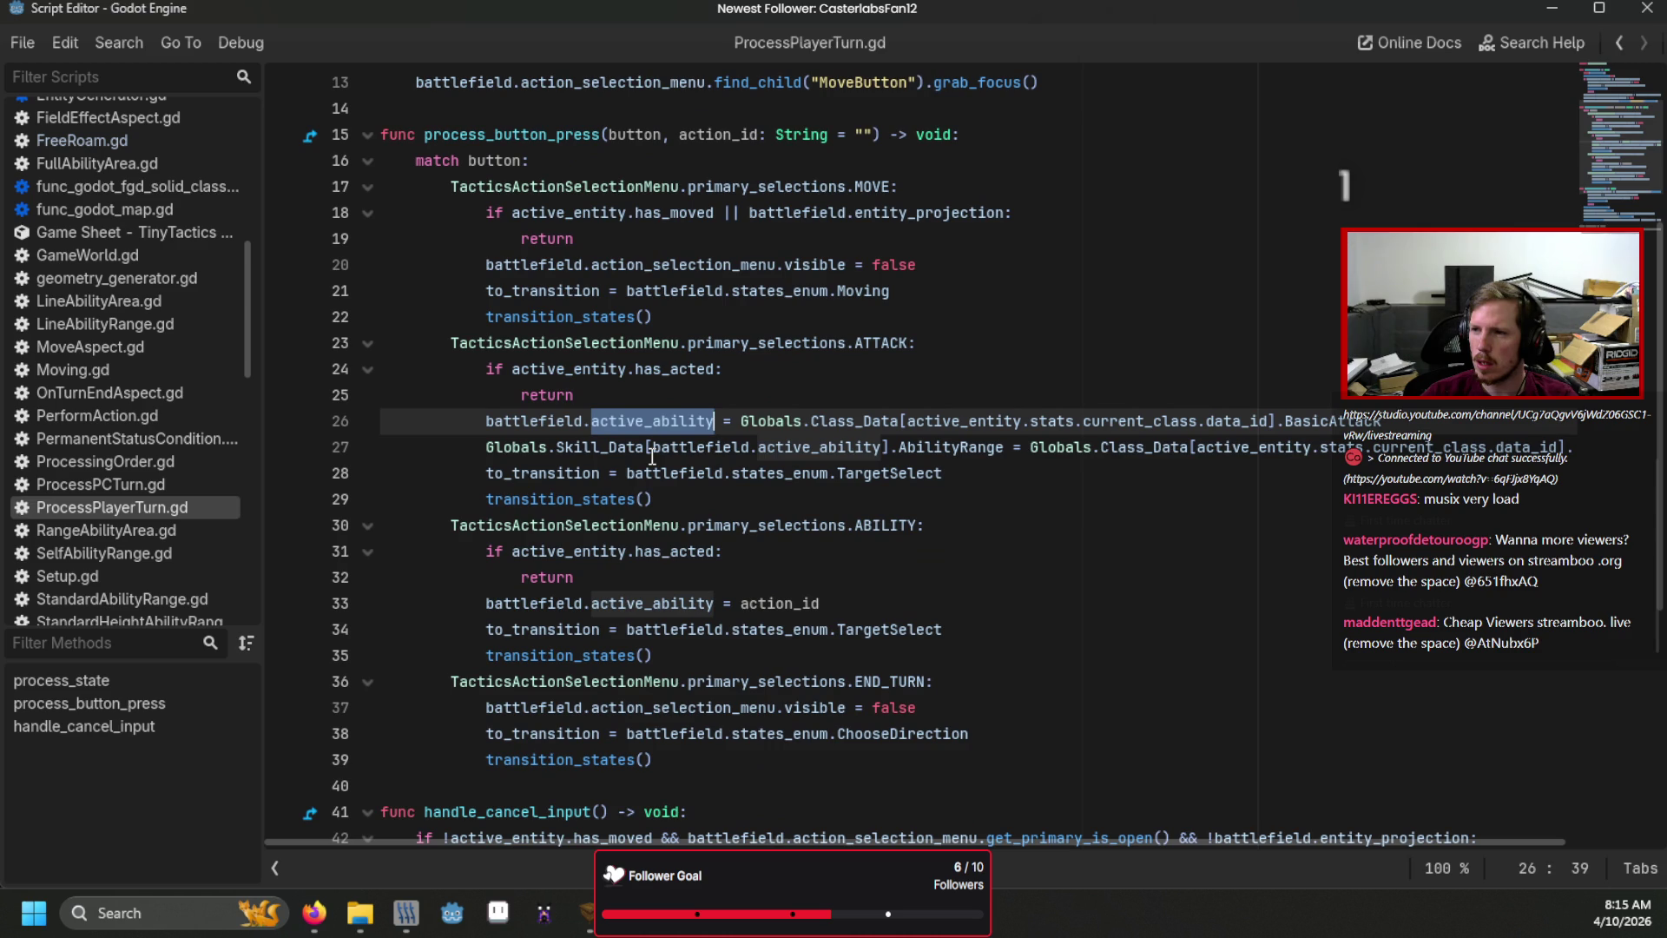
scroll(772, 369, "up", 4)
scroll(792, 345, "down", 7)
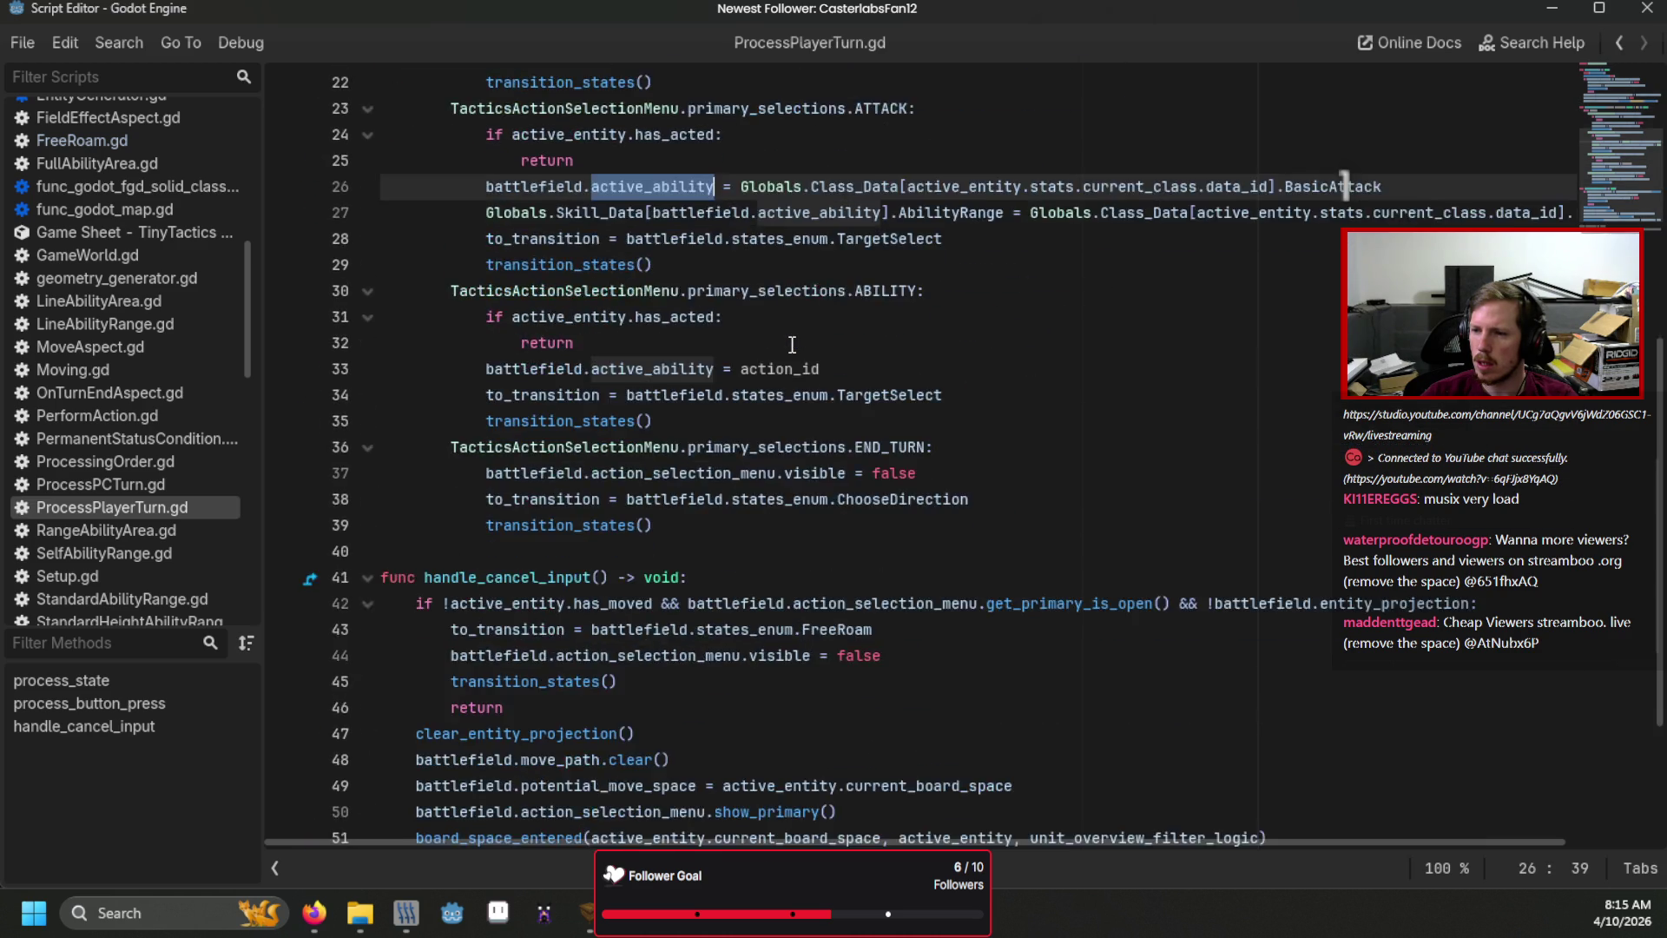
scroll(792, 345, "down", 4)
scroll(792, 344, "up", 10)
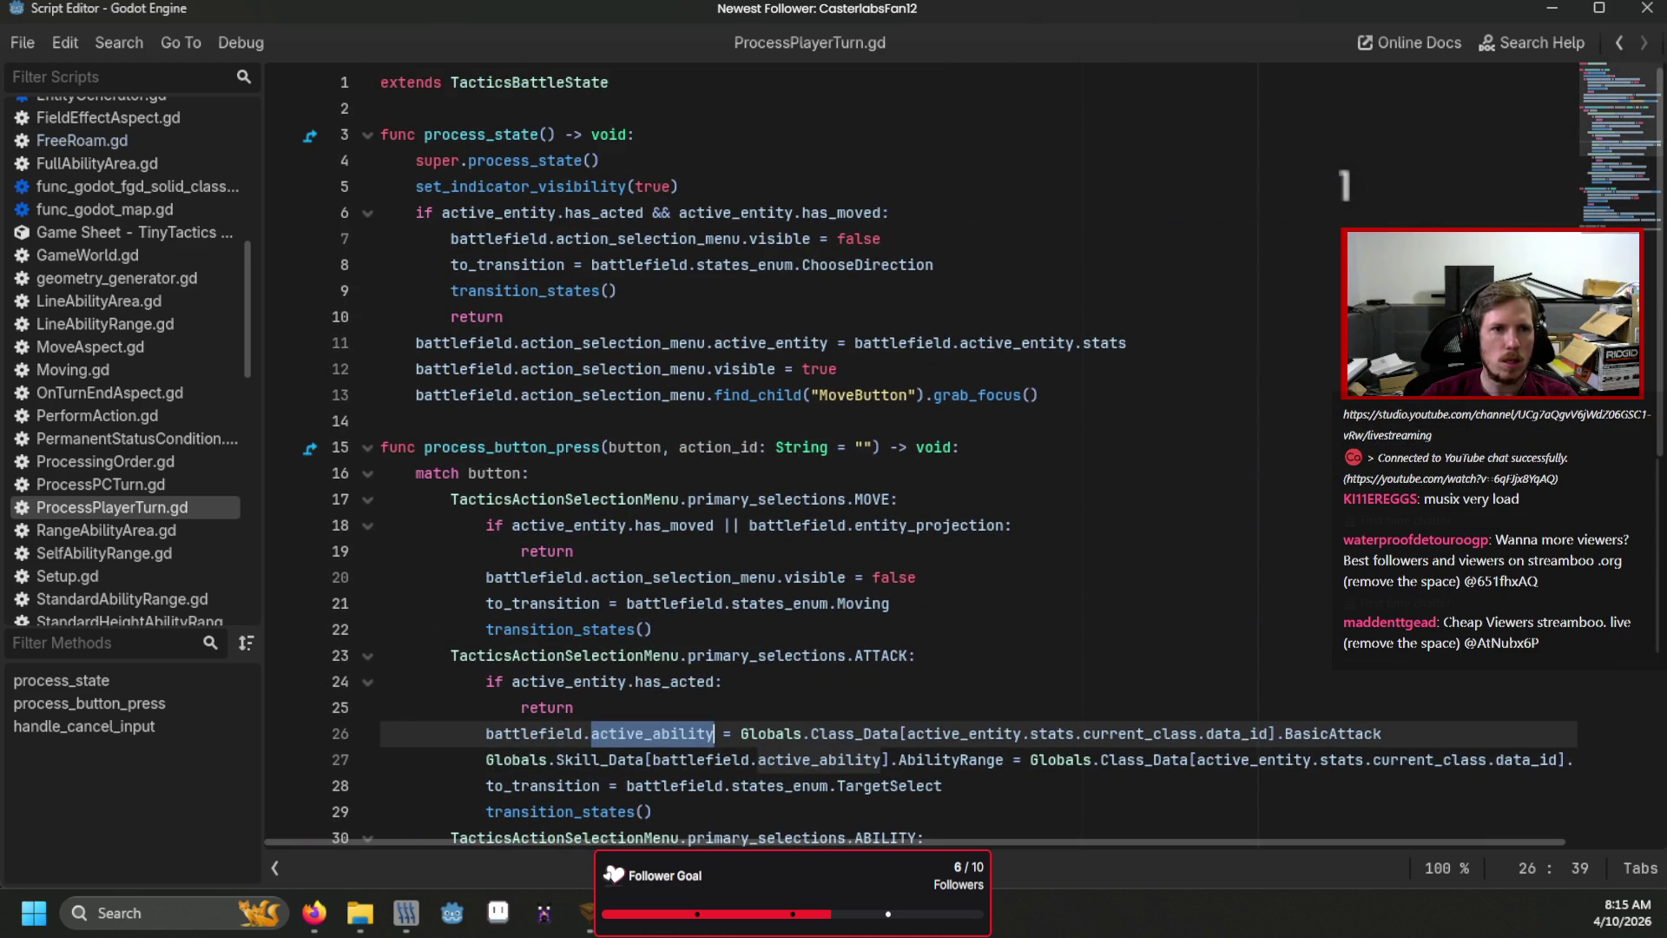
Go back to ActionSelectionMenu.gd, then return to the TacticsBattleField scene editor.
key("alt+Left")
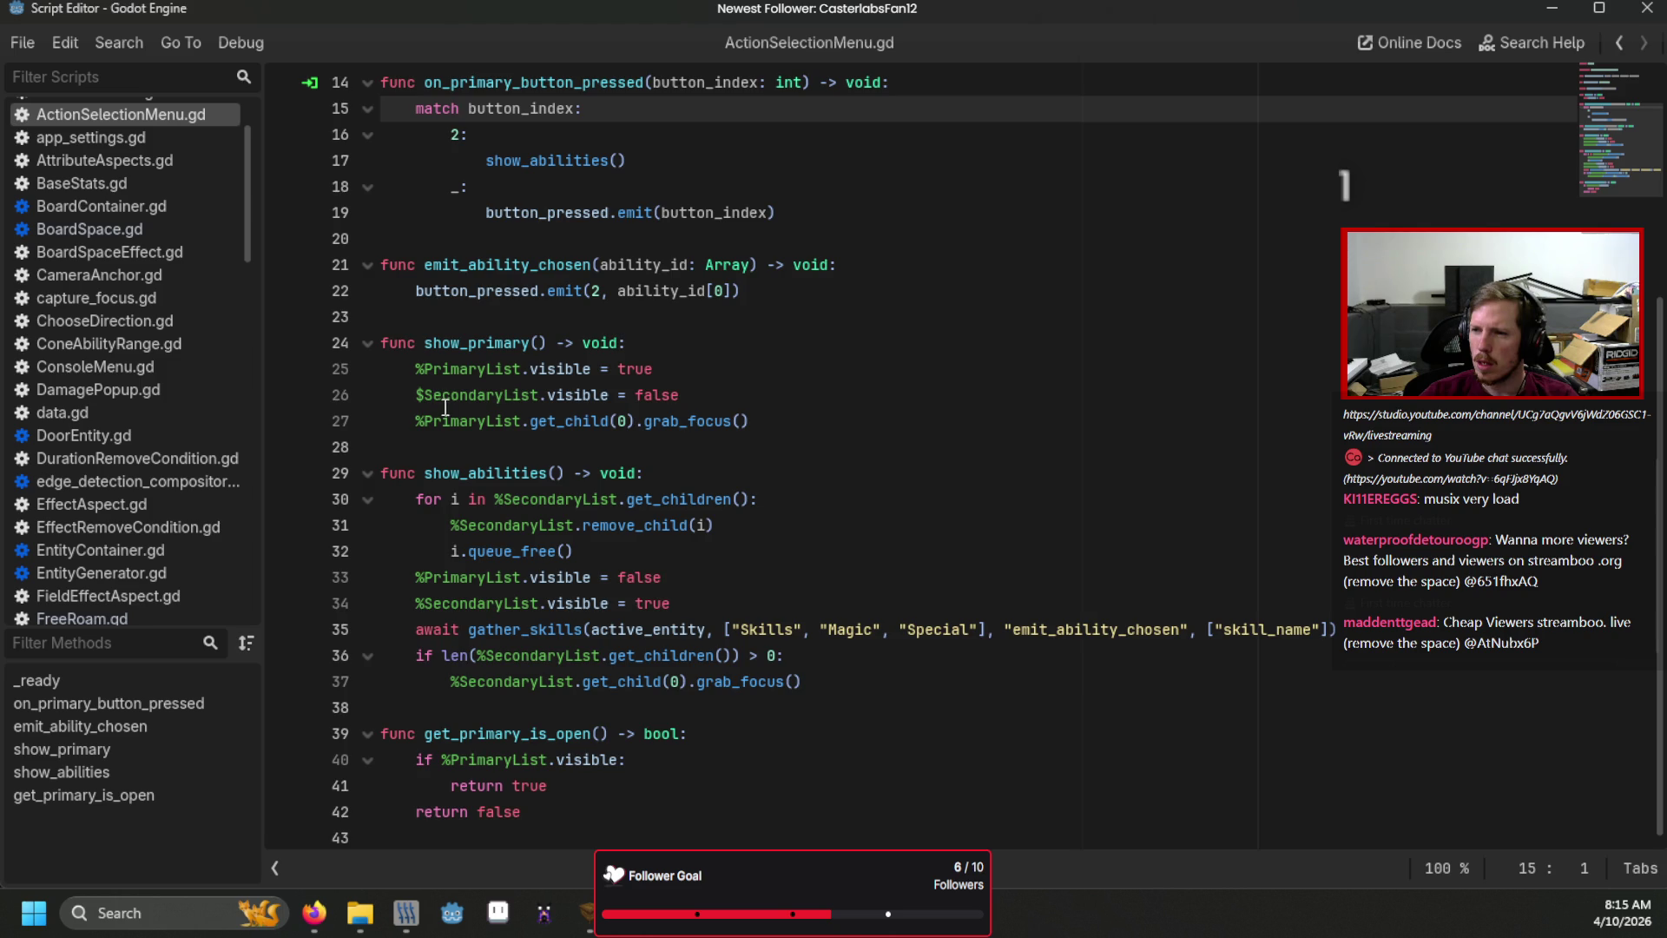
scroll(789, 330, "up", 3)
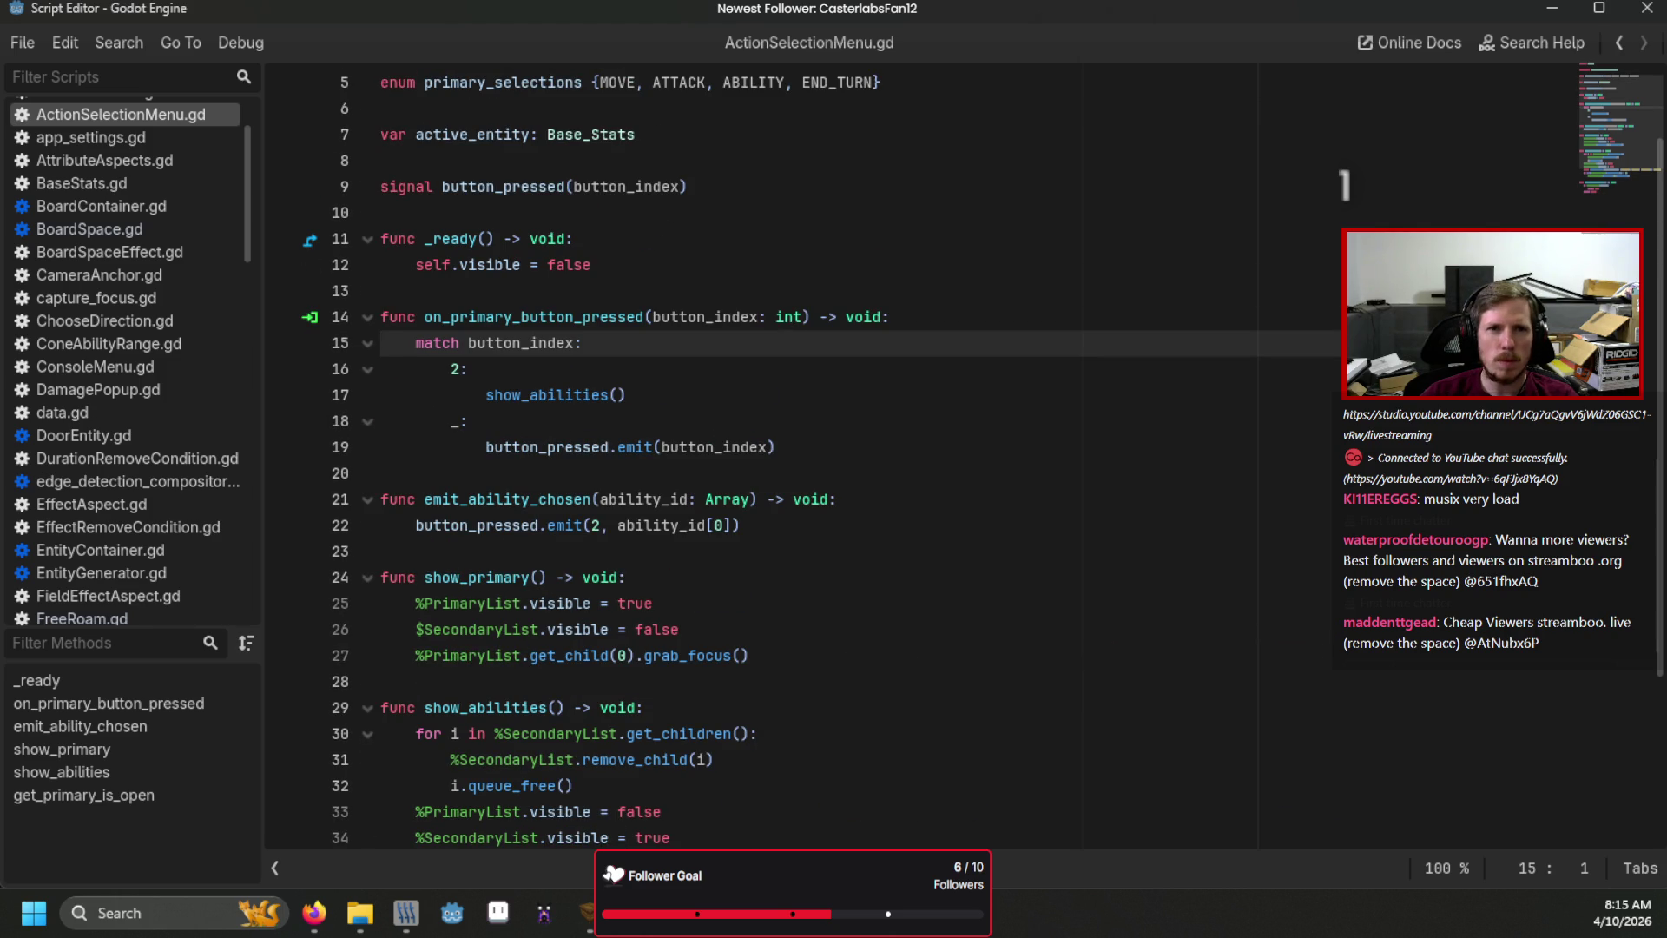
key("alt+Tab")
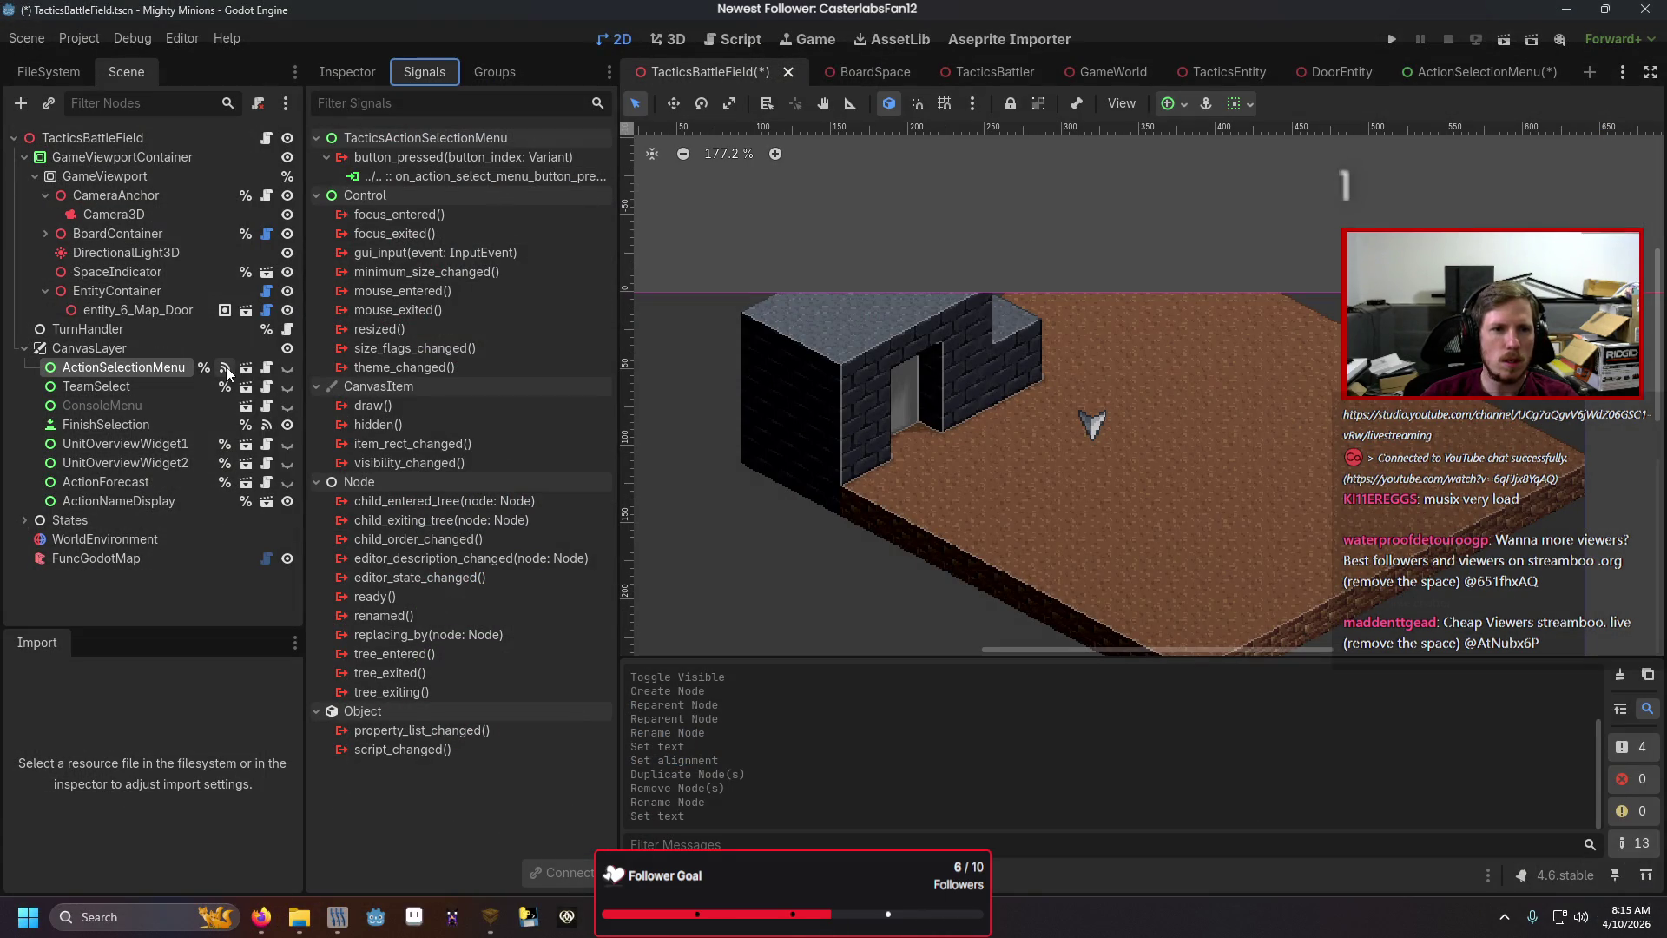
Trace button_pressed to the process_button_press call on line 240, then into ProcessPlayerTurn.gd.
double_click(434, 176)
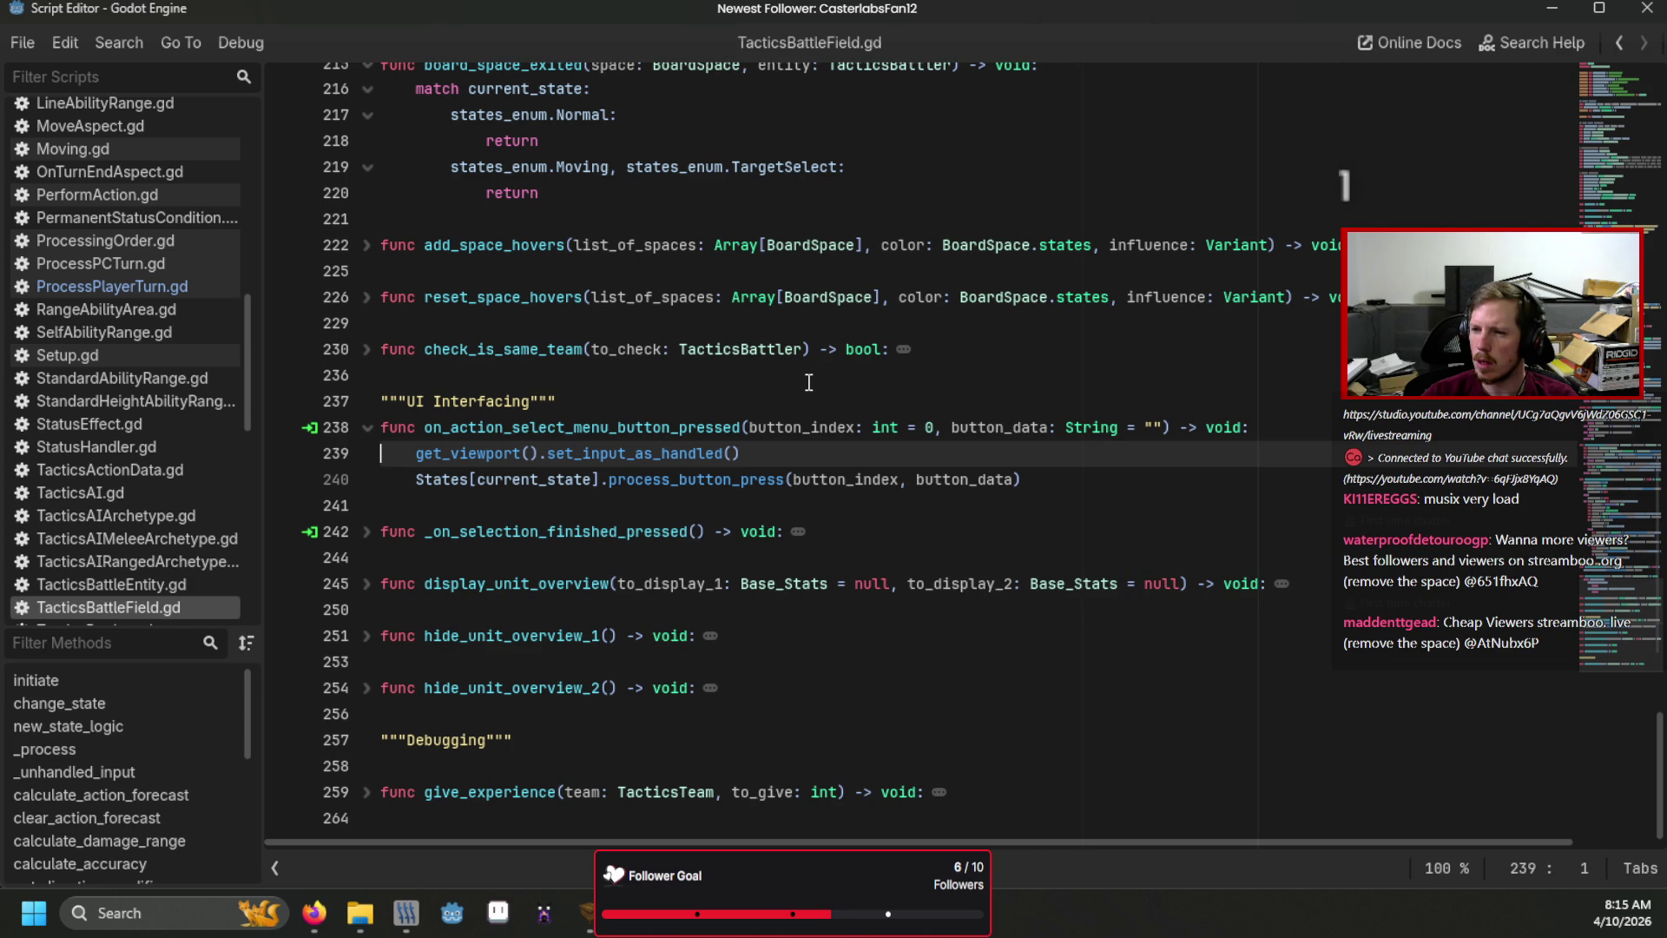
left_click(757, 474)
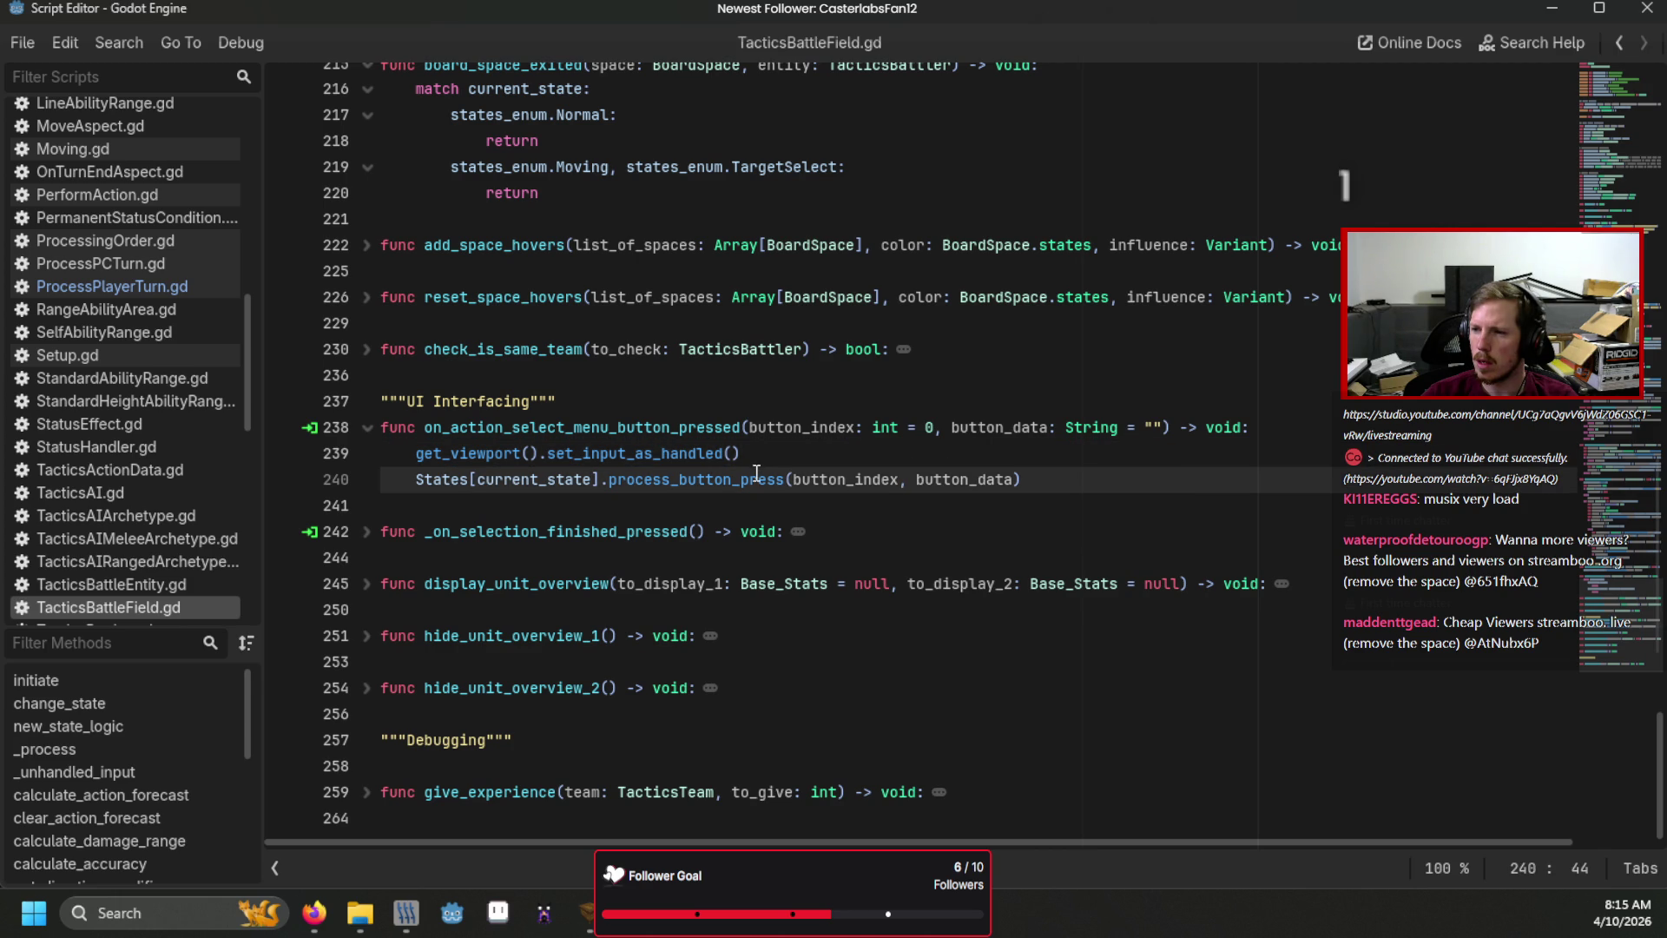
left_click(128, 287)
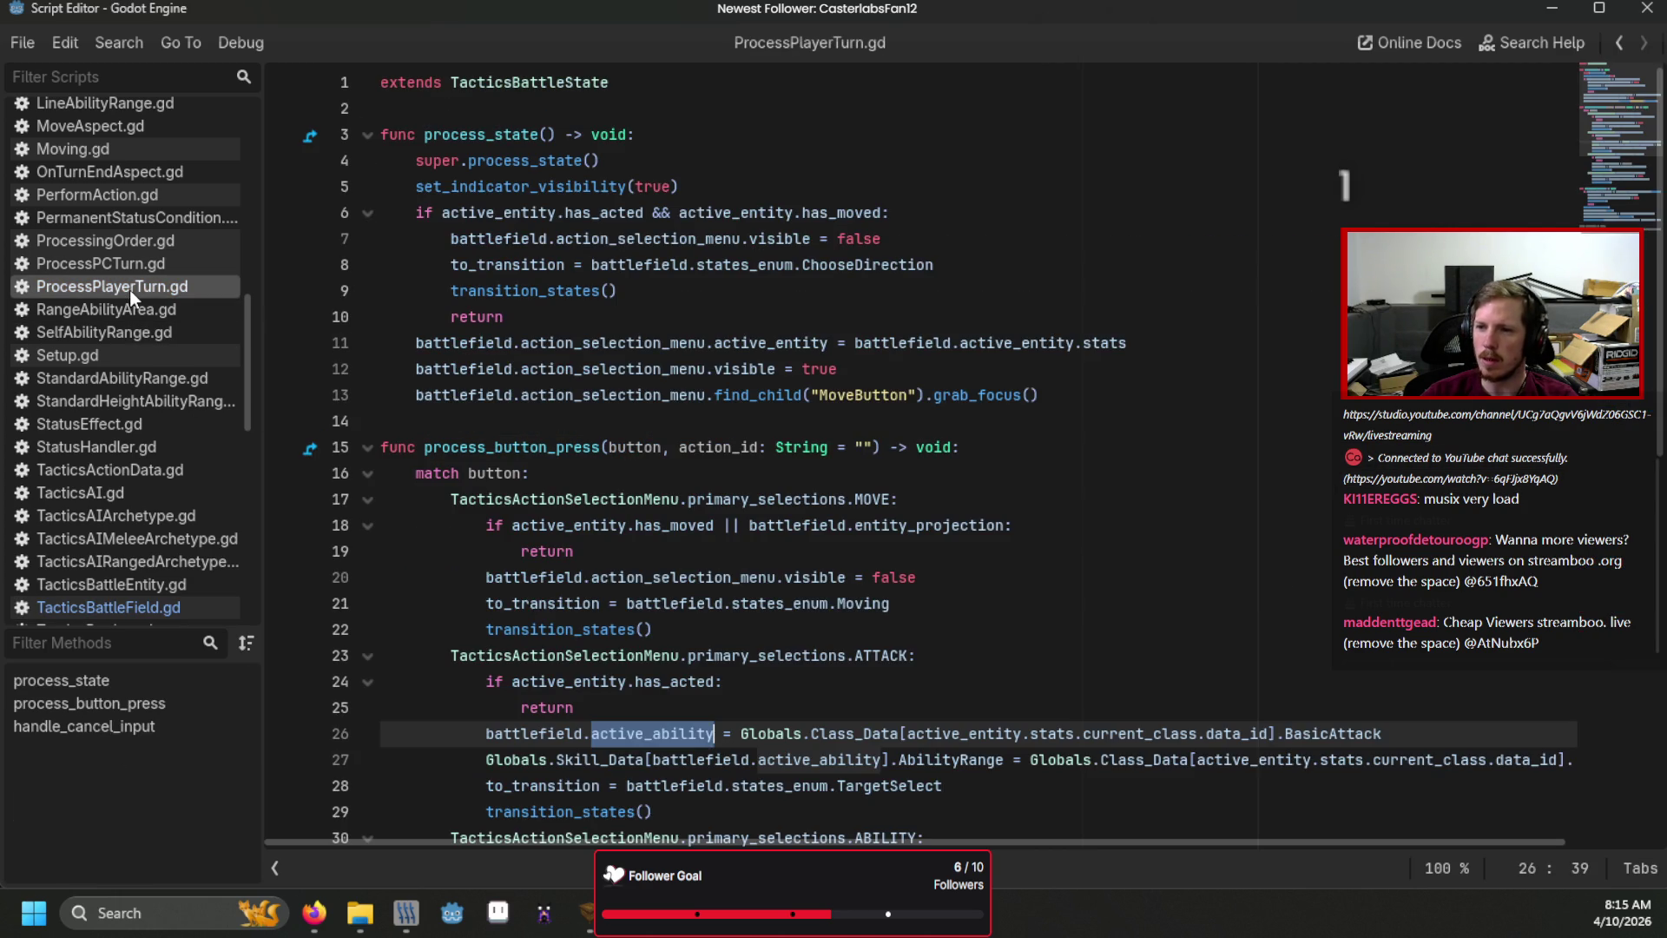
left_click(782, 316)
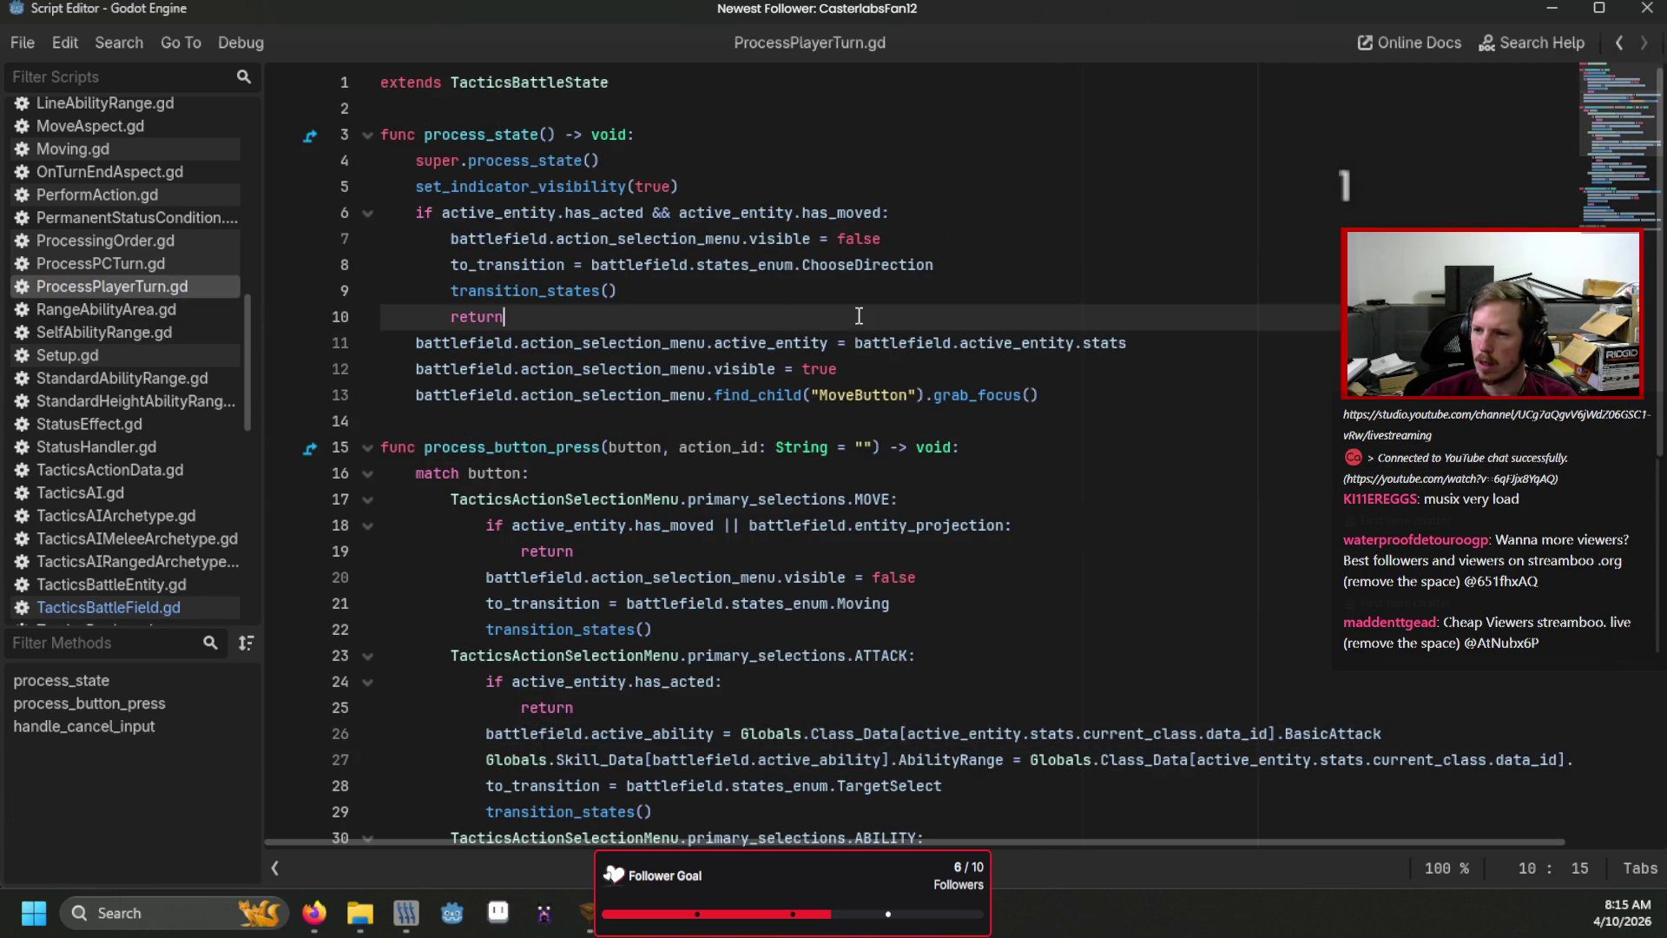
scroll(860, 316, "down", 1)
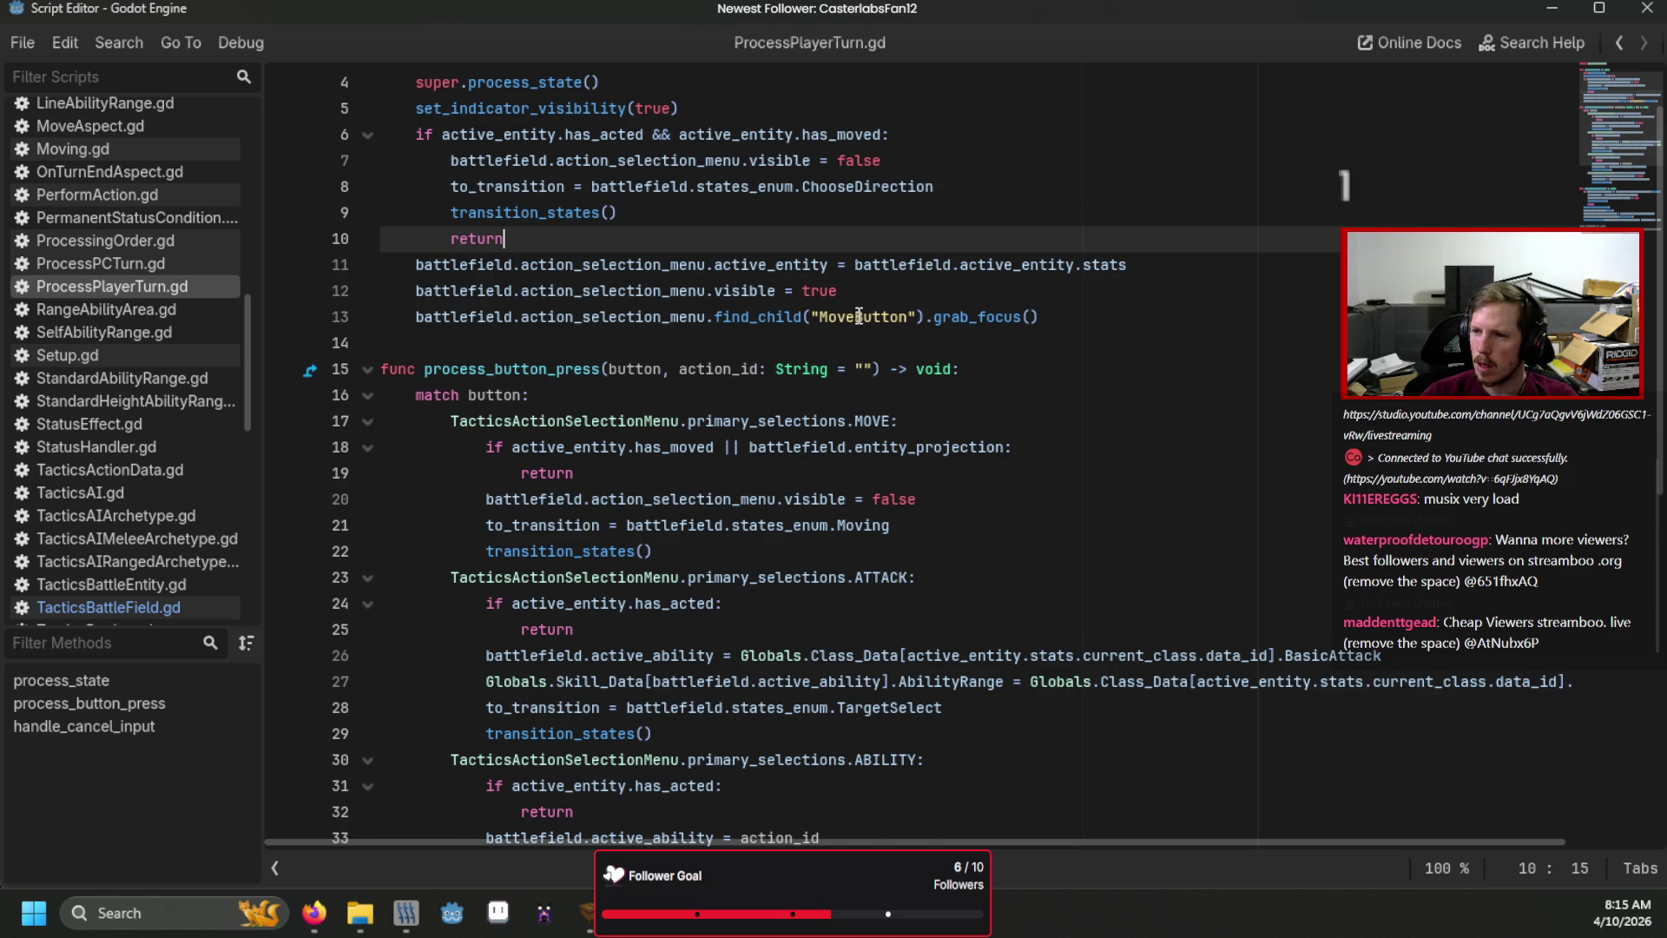
scroll(860, 316, "down", 1)
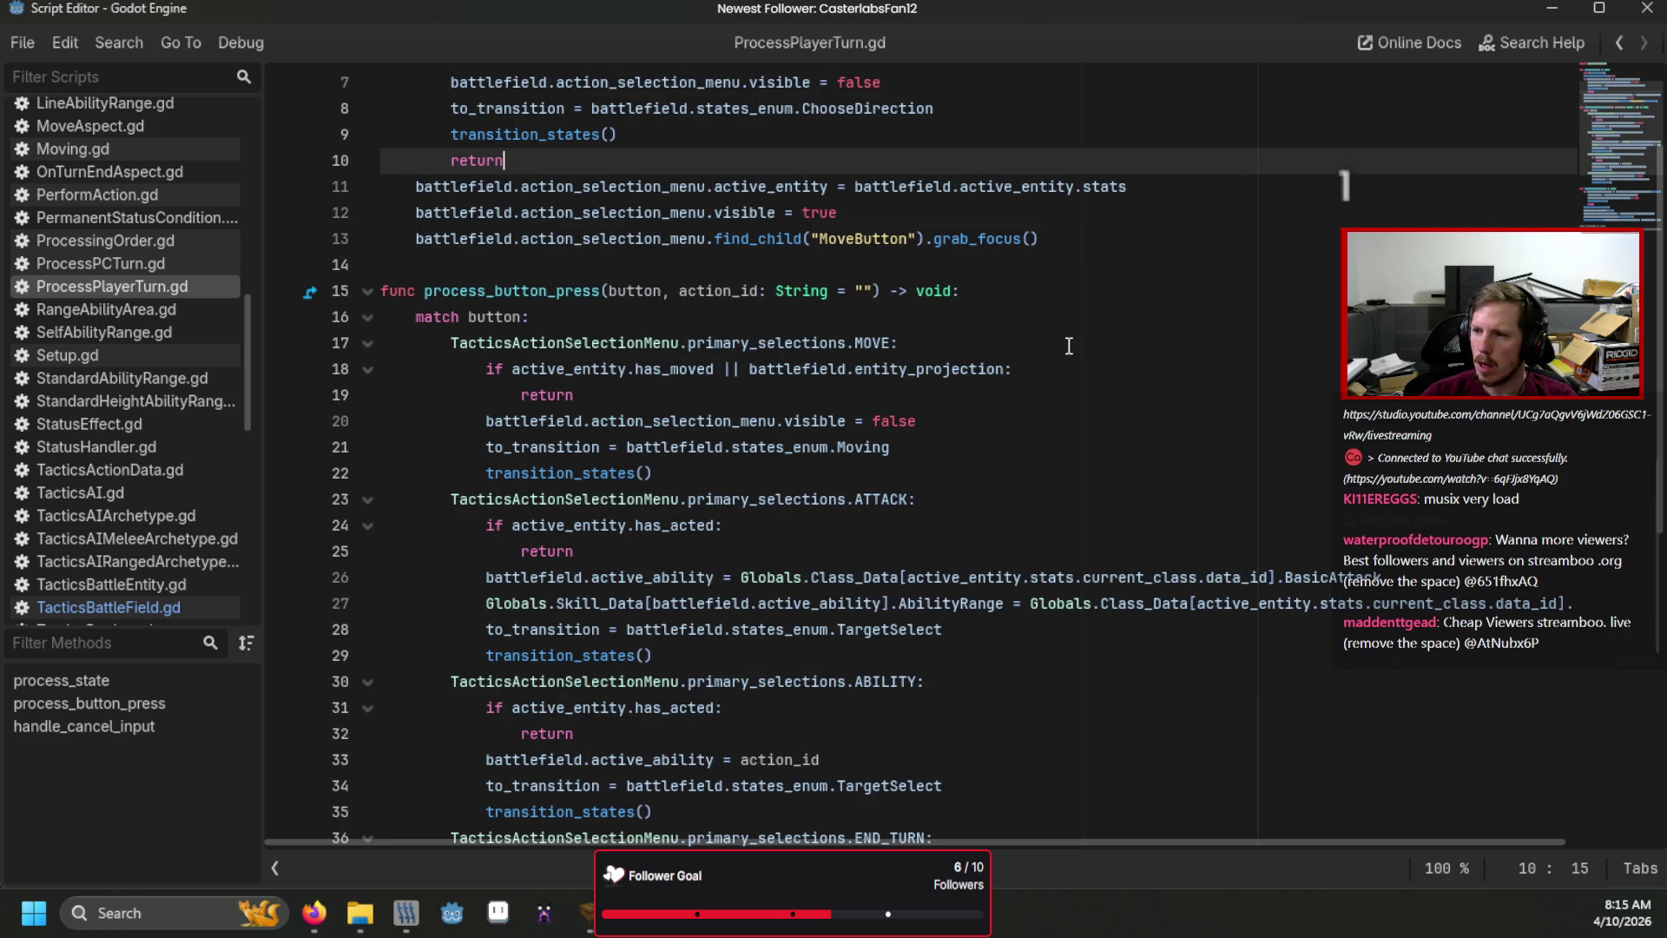
scroll(1069, 346, "down", 2)
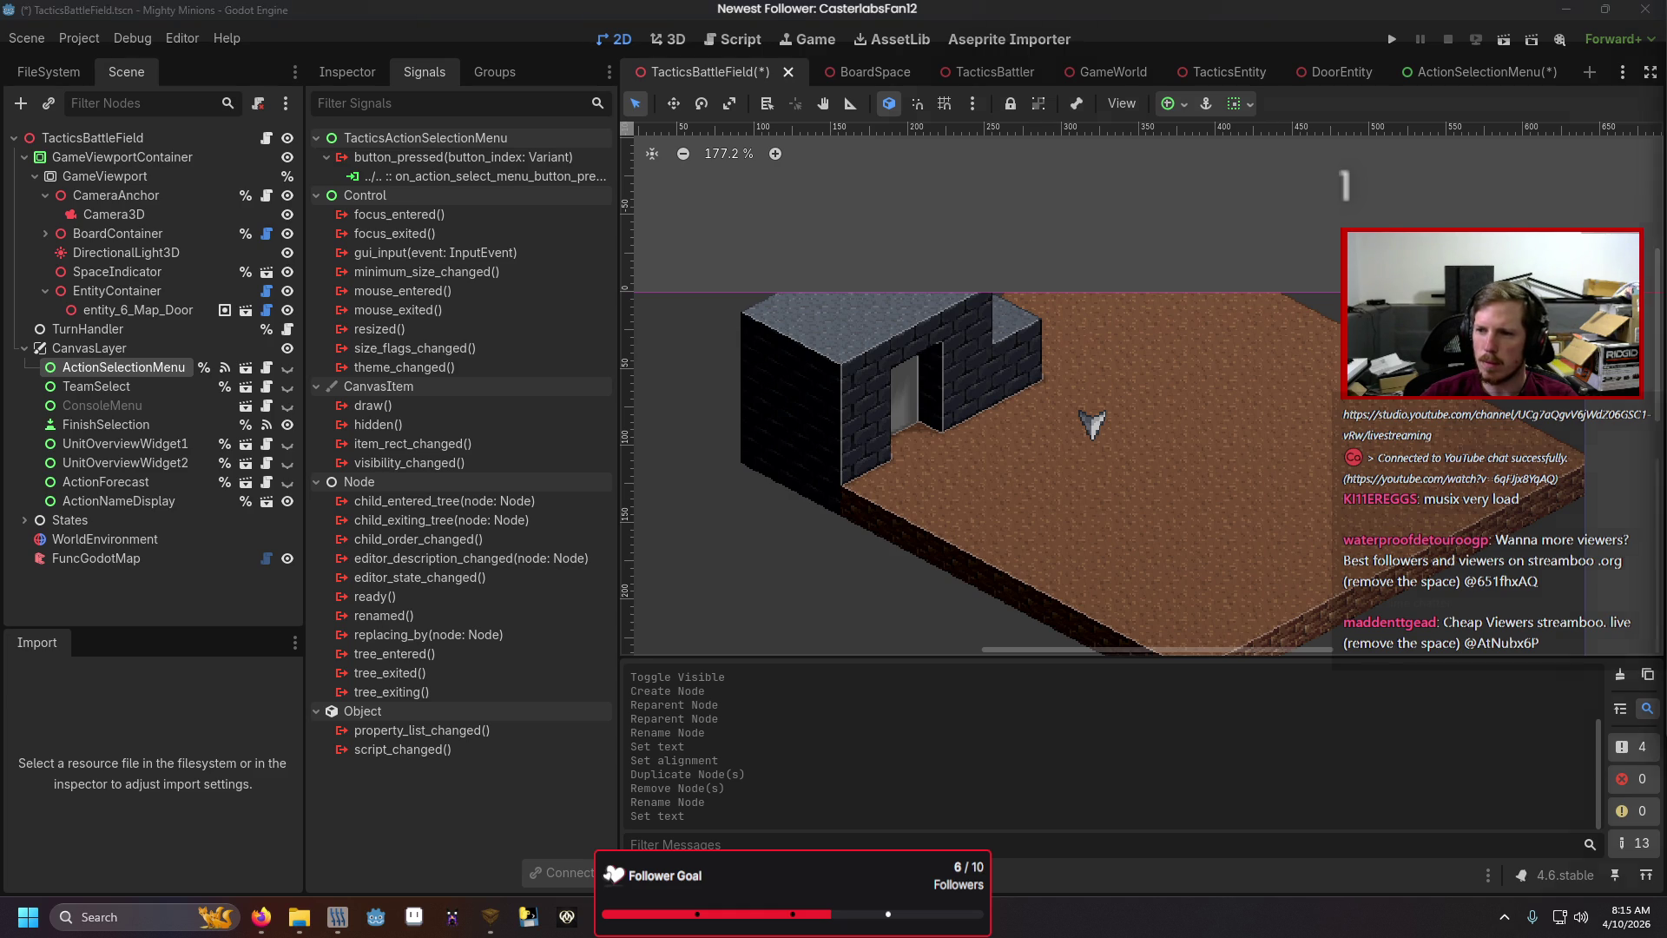
Return to ActionSelectionMenu.gd and view its primary_selections enum.
key("alt+Tab")
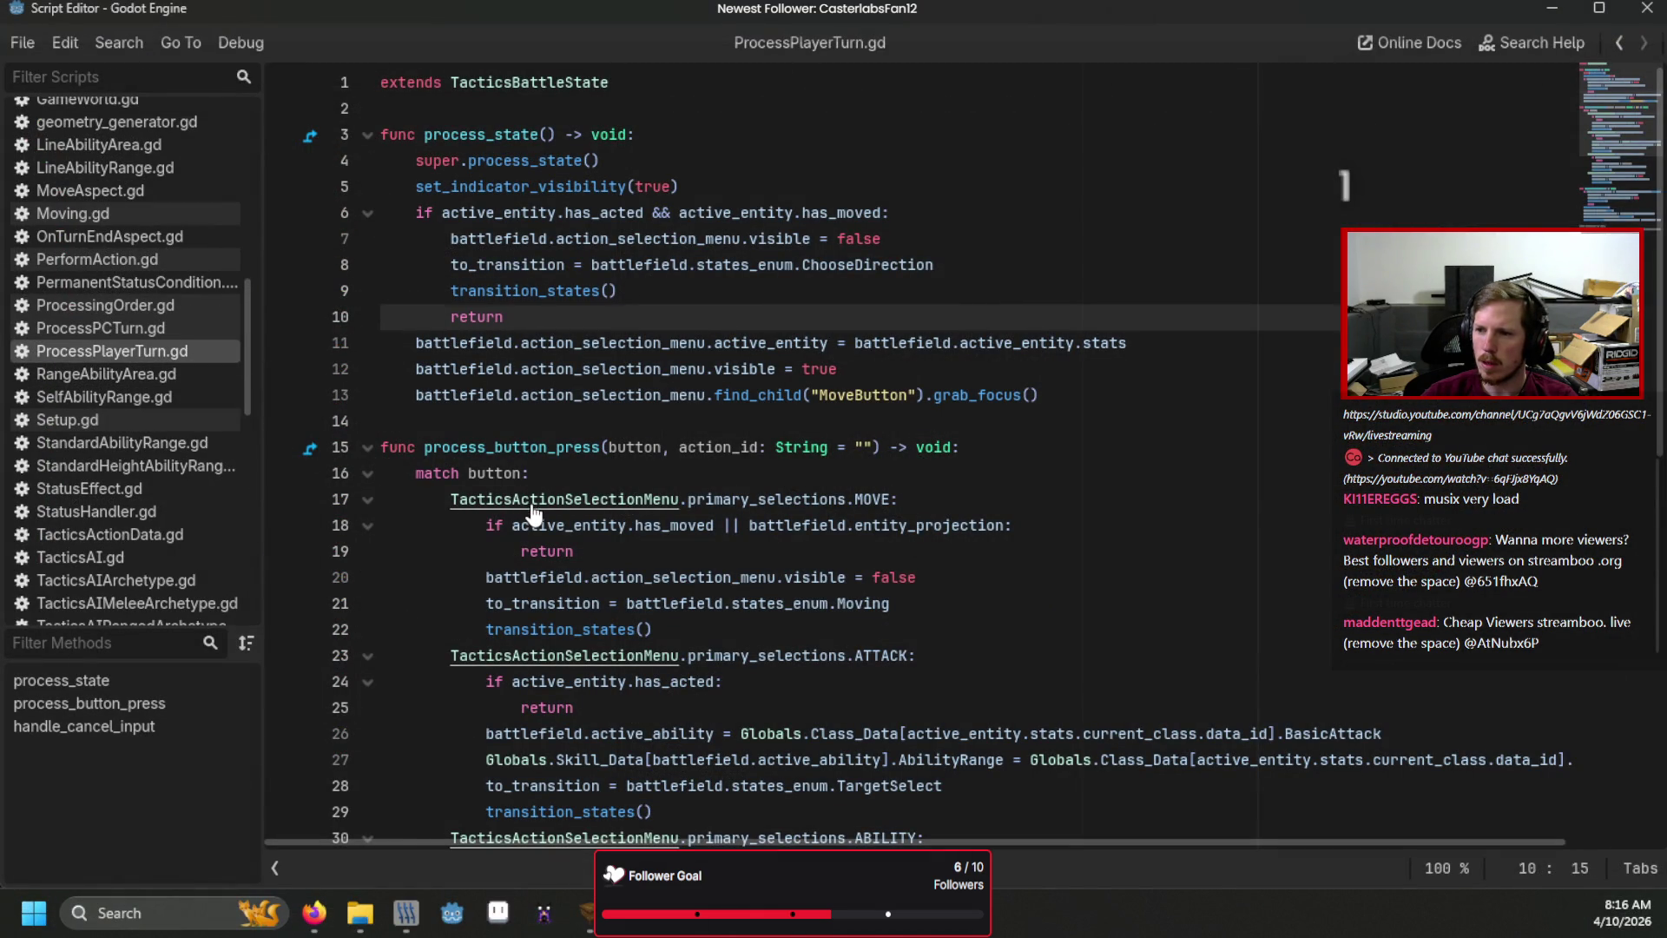
left_click(531, 501, "ctrl")
scroll(533, 504, "up", 2)
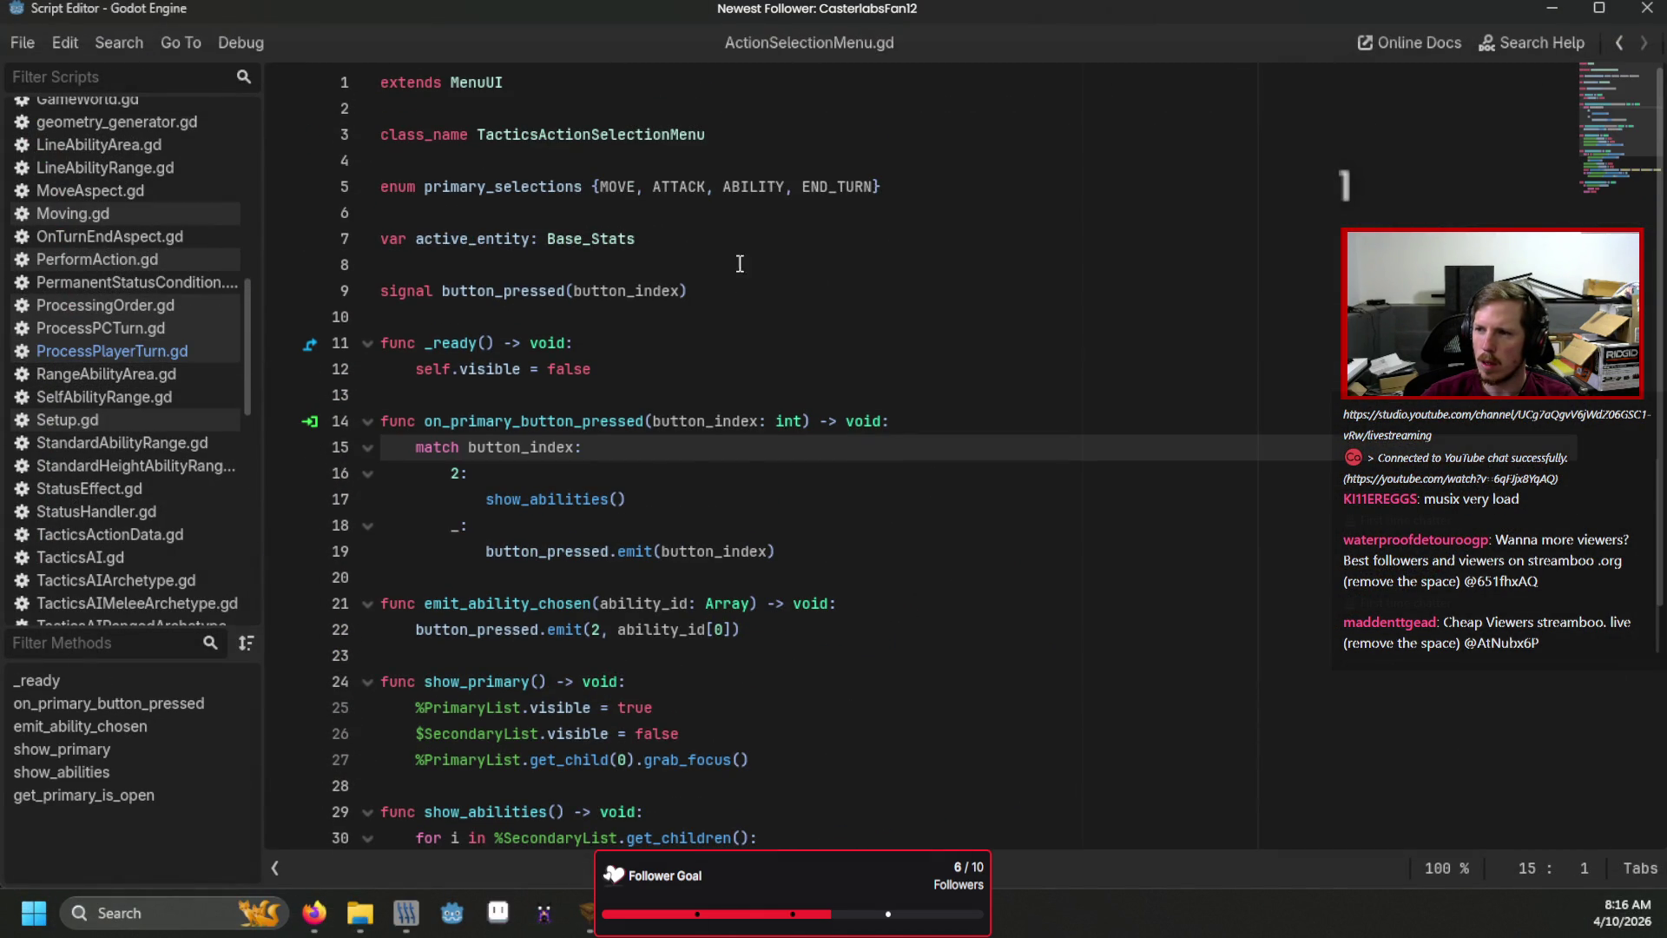
Insert INTERACT before END_TURN in the primary_selections enum, then reopen ProcessPlayerTurn.gd.
left_click(801, 187)
type("INTERA")
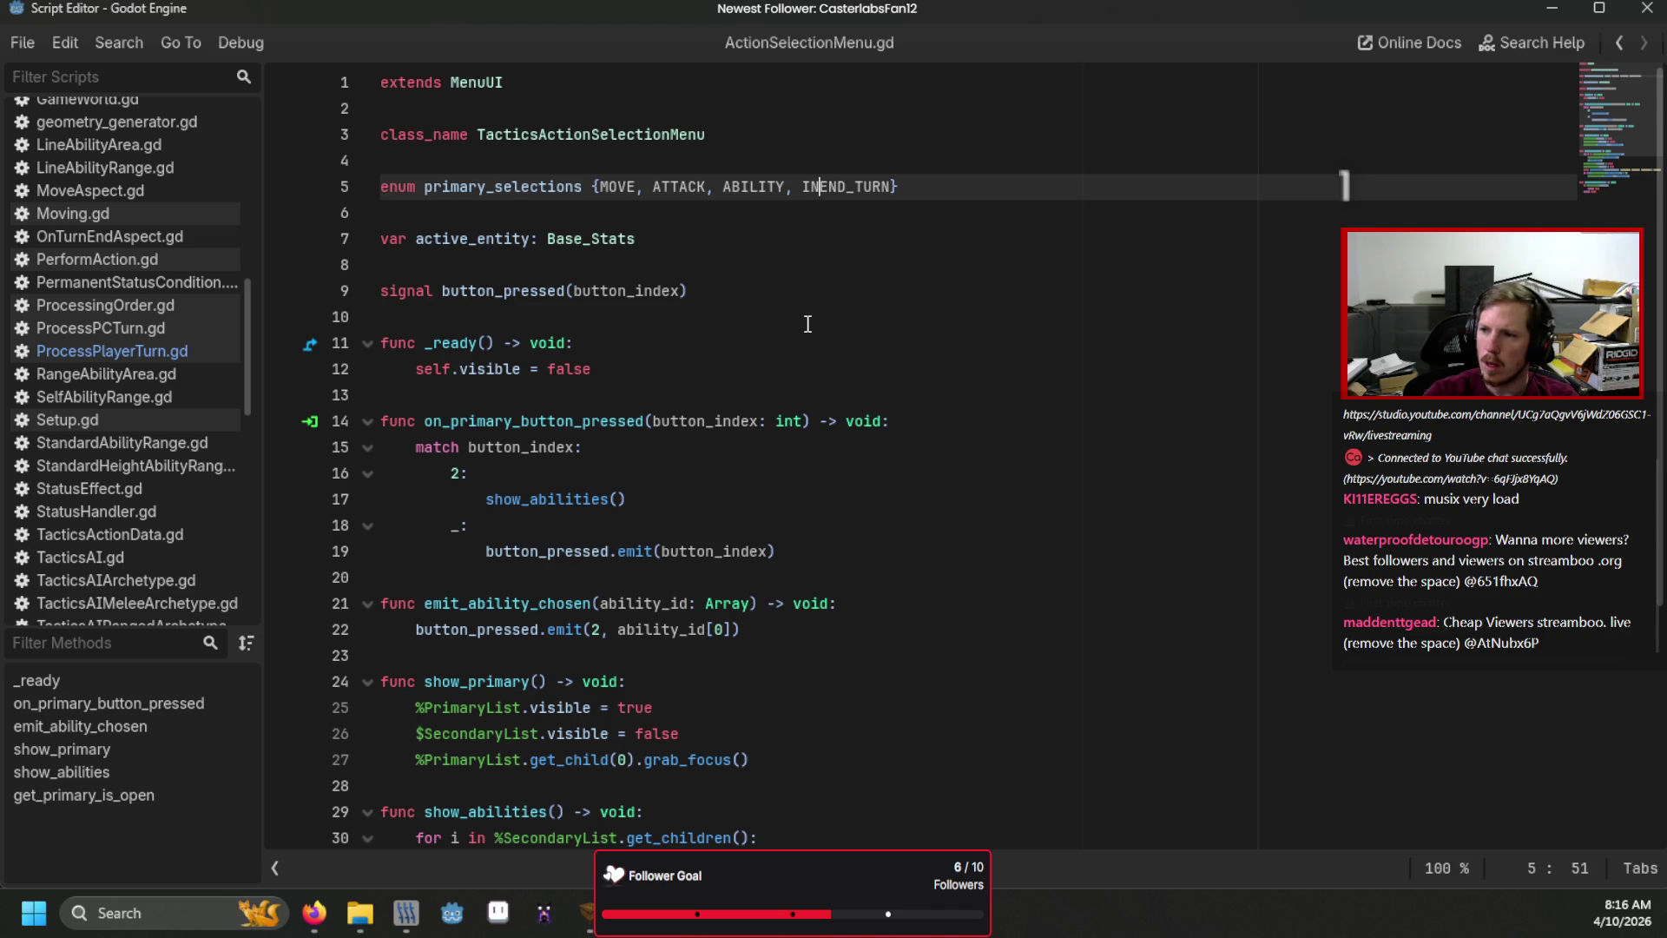
type("CT,")
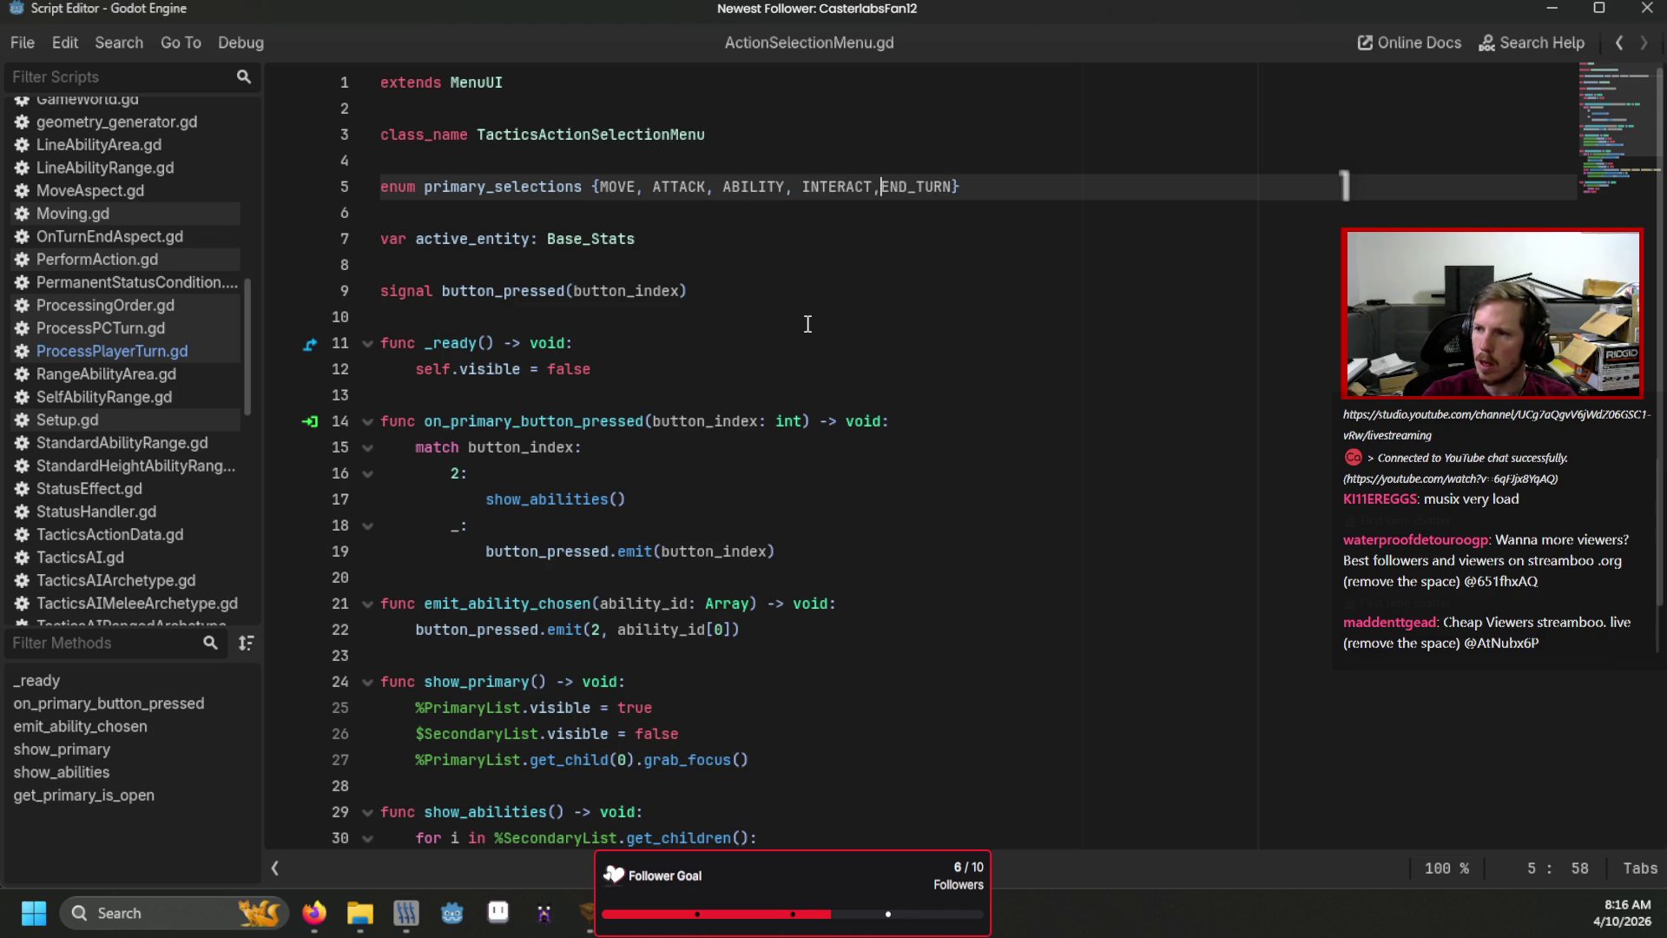
left_click(808, 323)
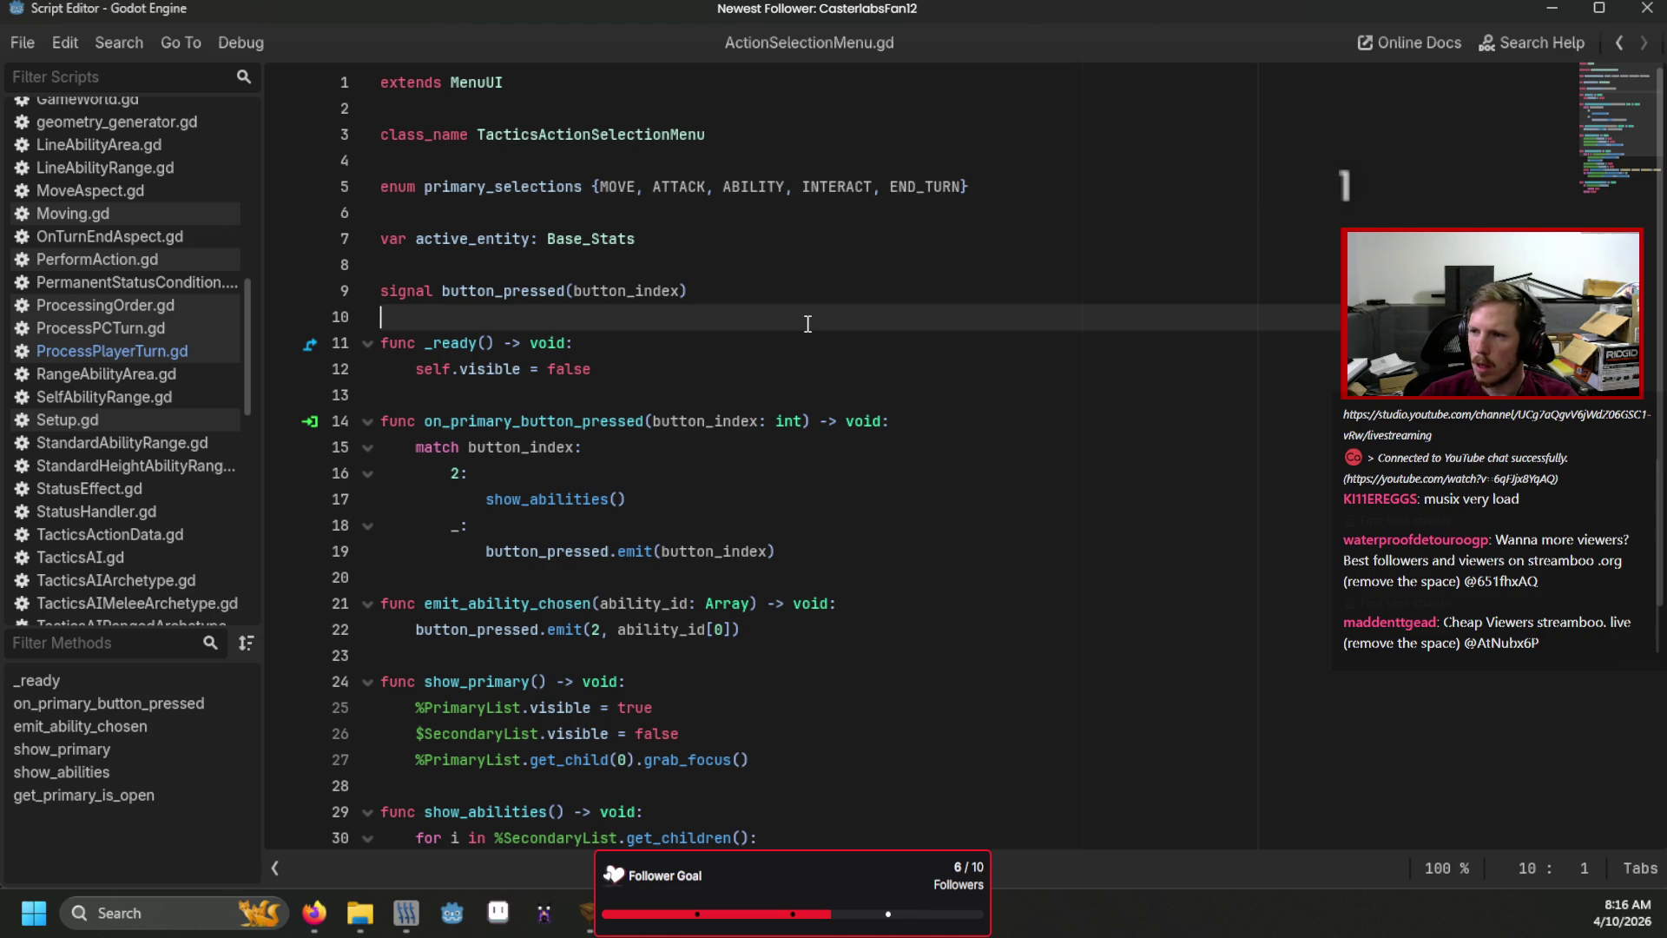
left_click(163, 357)
scroll(536, 428, "down", 5)
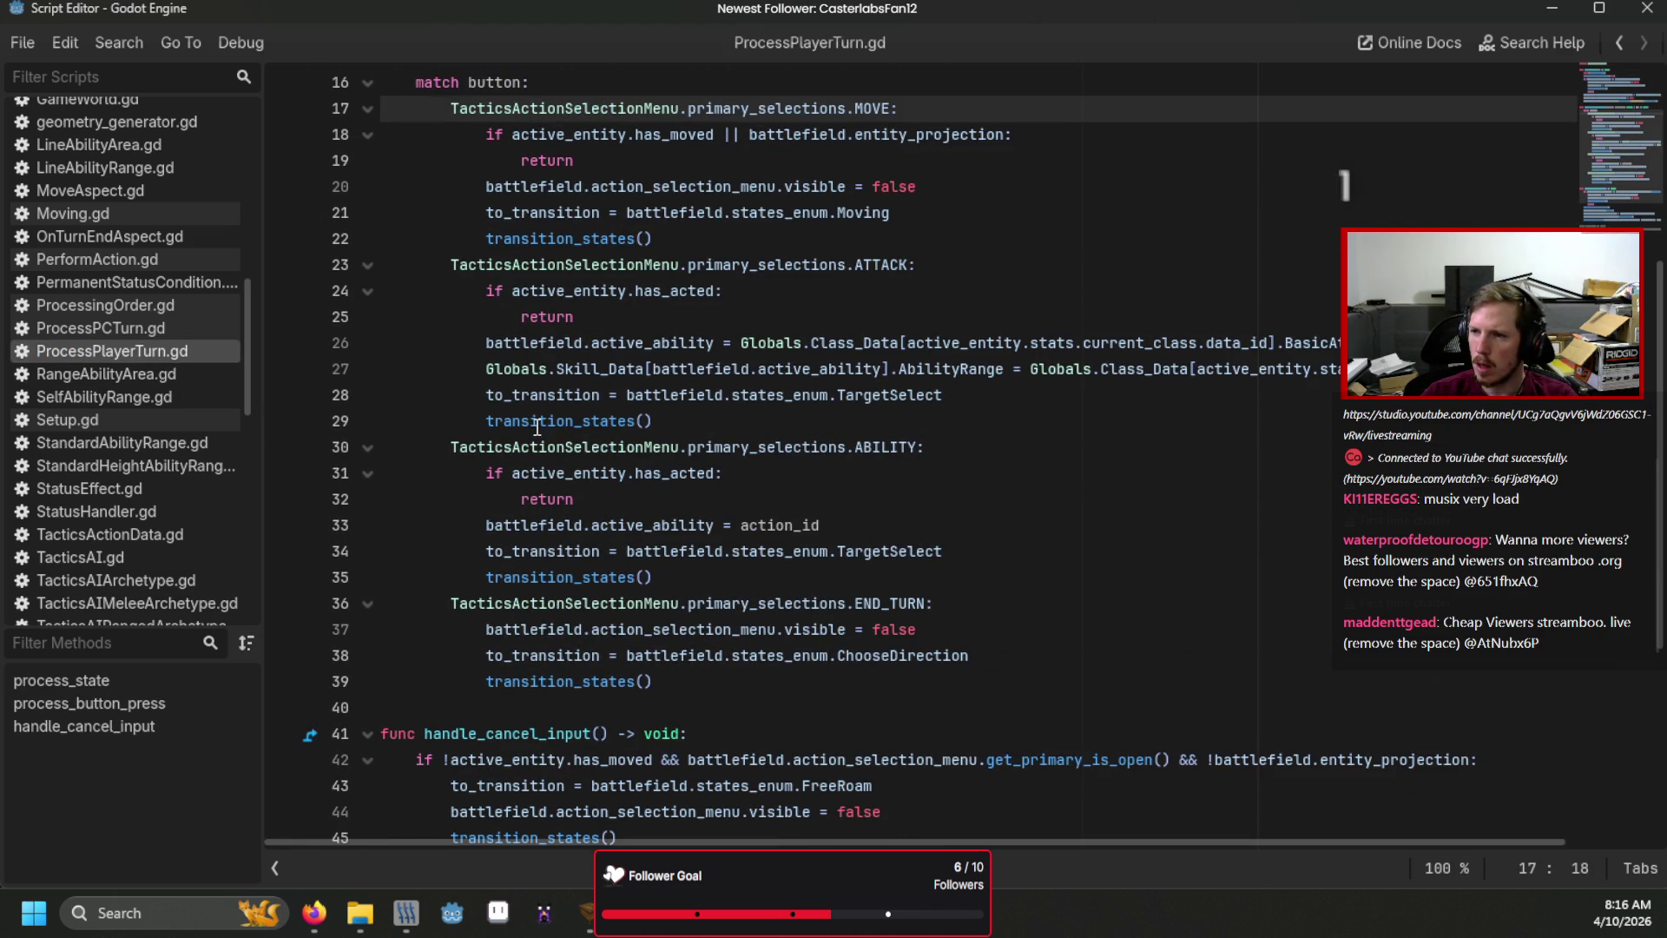
Add a TacticsActionSelectionMenu.primary_selections.INTERACT match branch after the ABILITY branch.
left_click(860, 586)
key("Return")
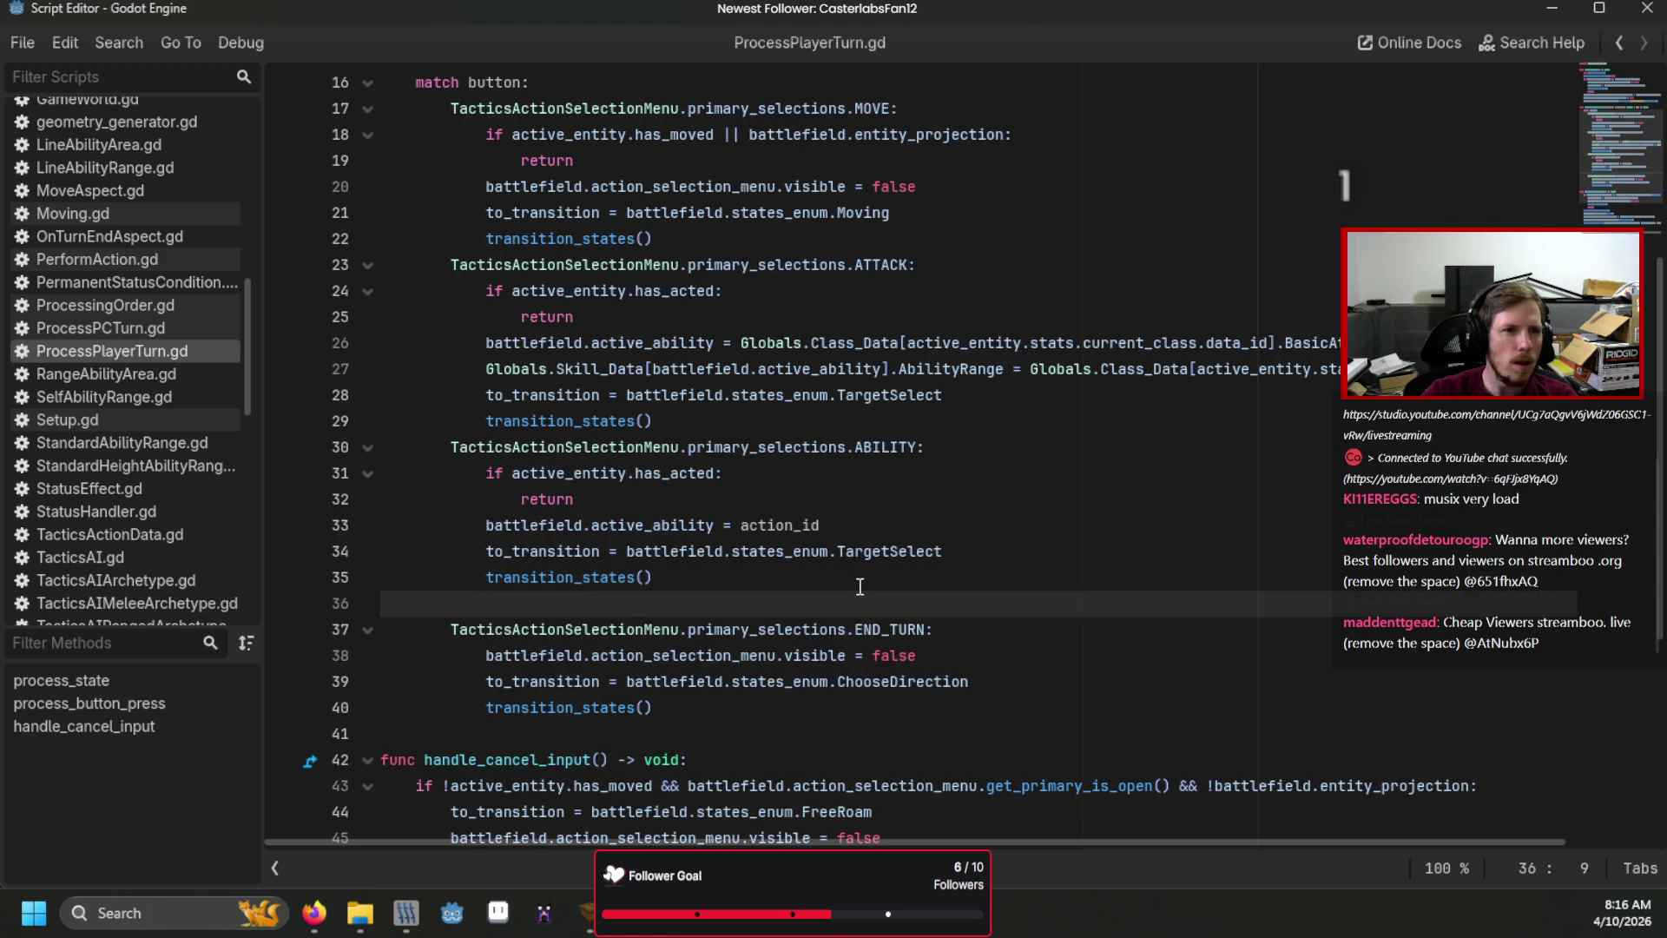
type("T")
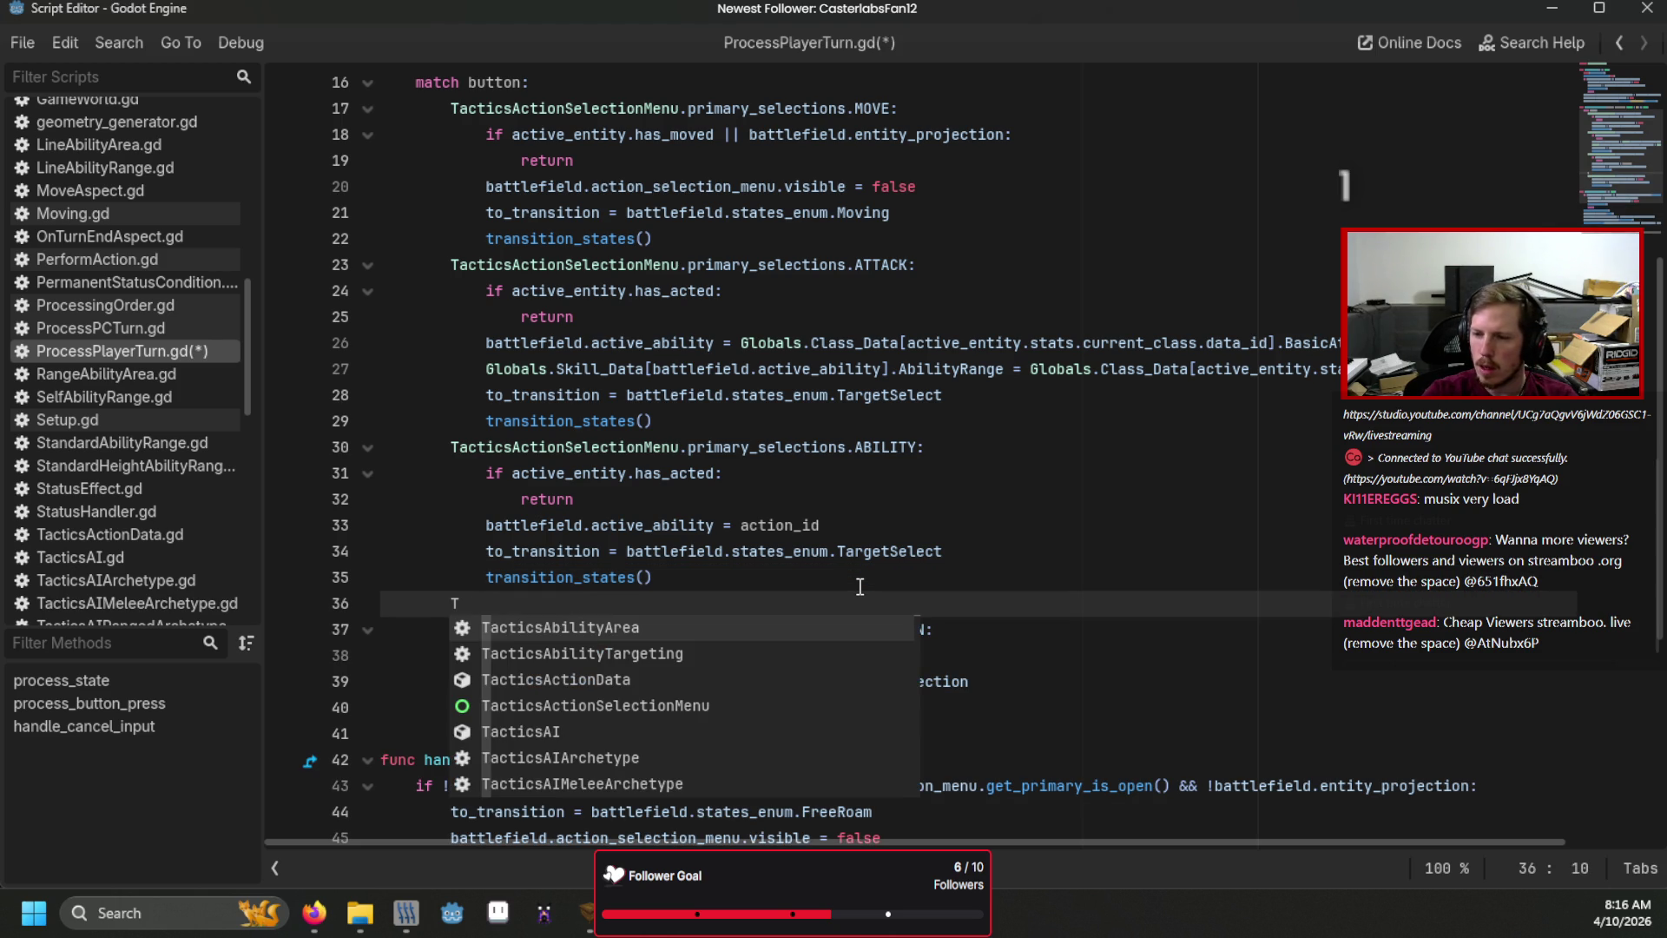
type("acticsActionSe")
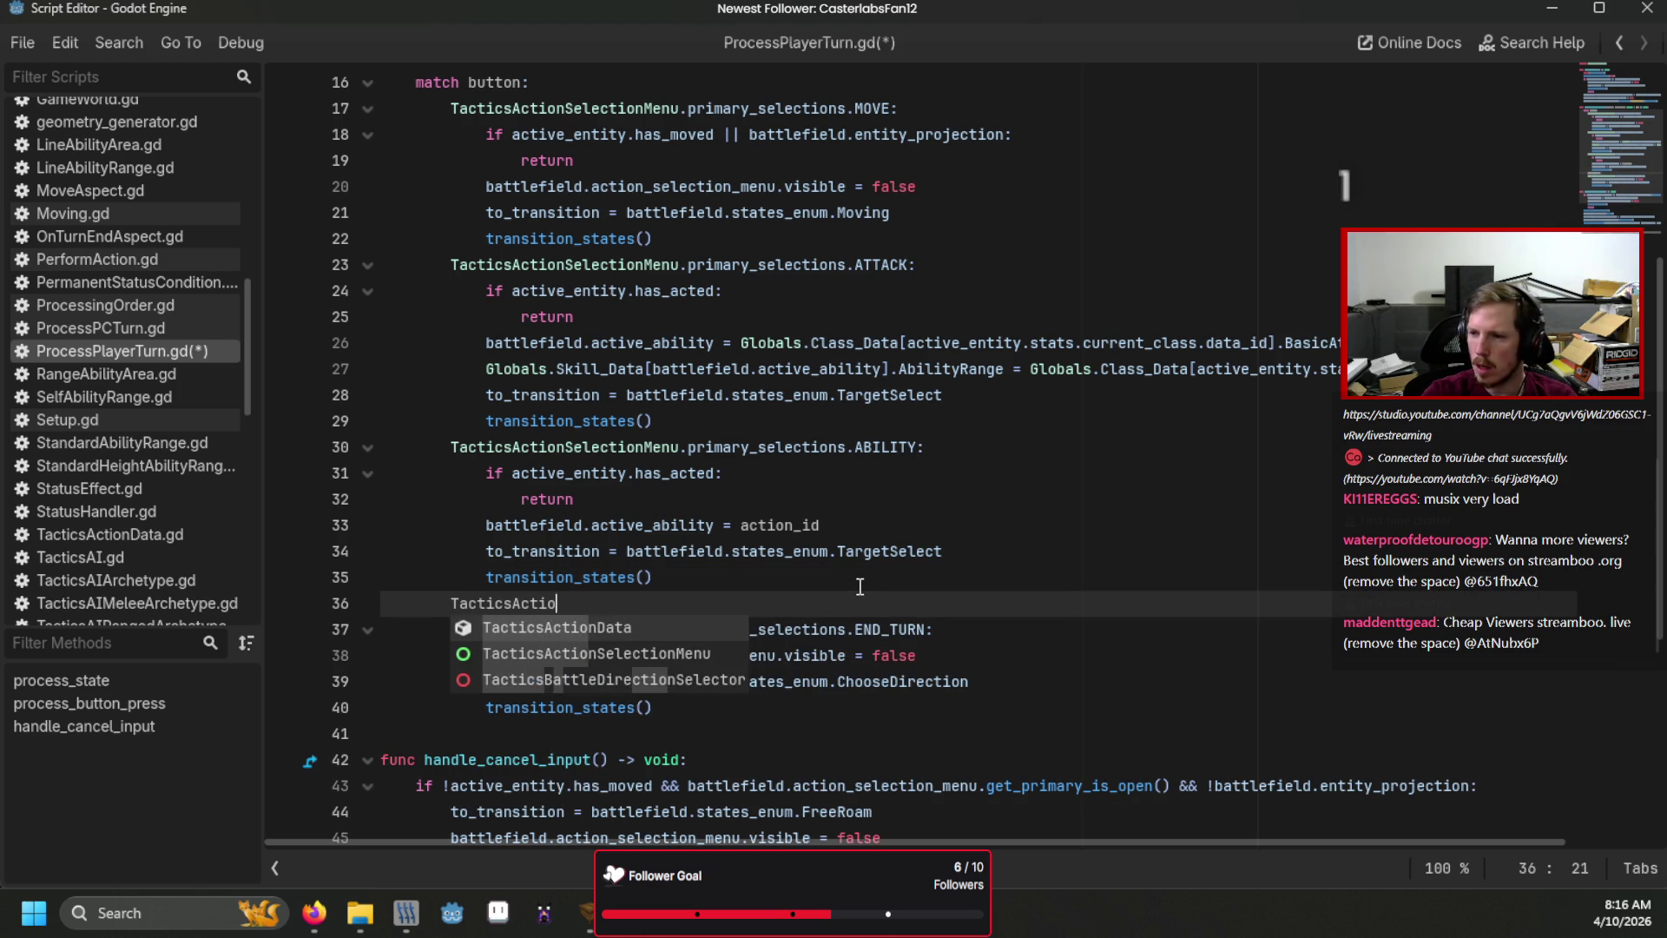
key("Return")
type("p")
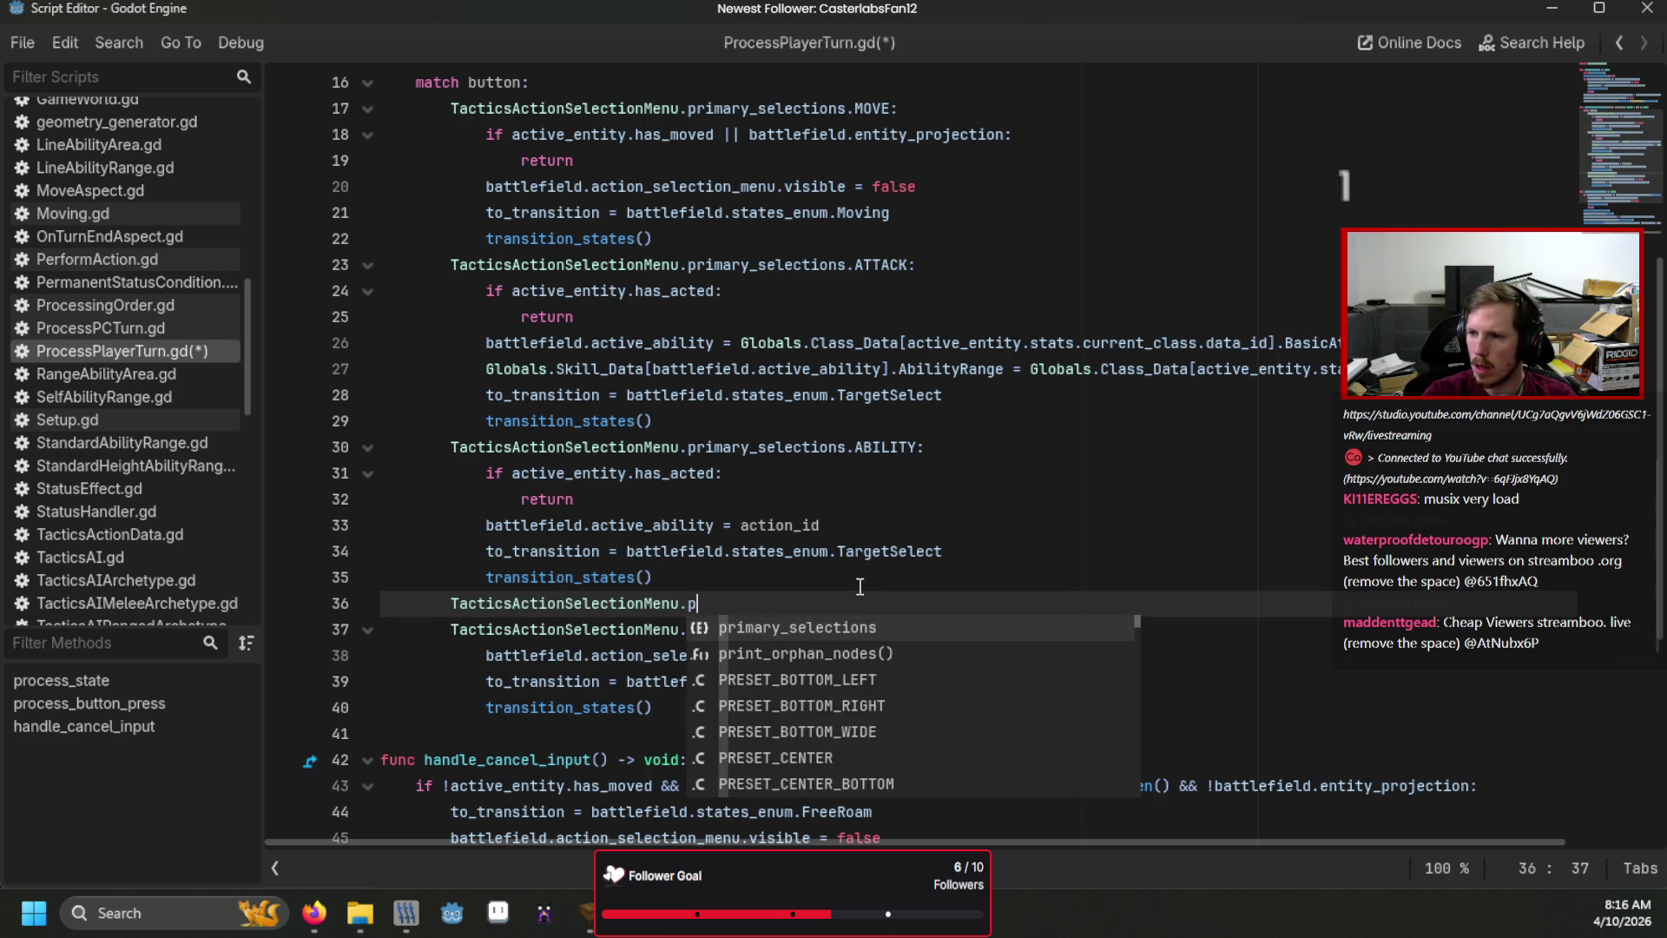
key("Return")
type(".in")
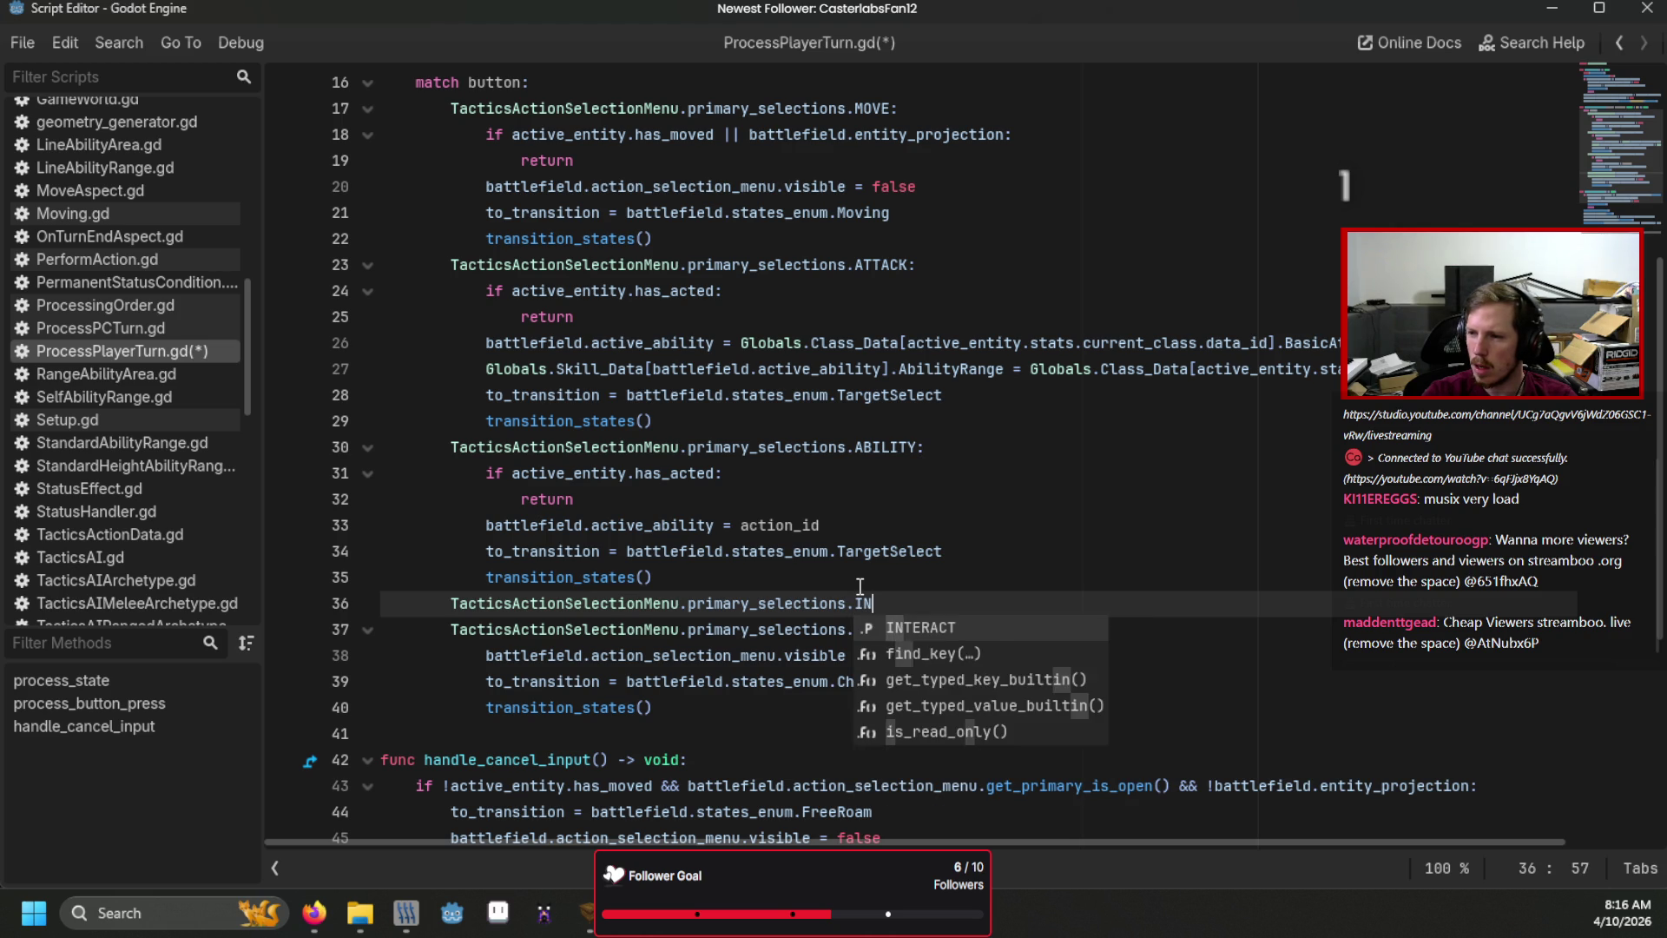
key("Return")
key("Return")
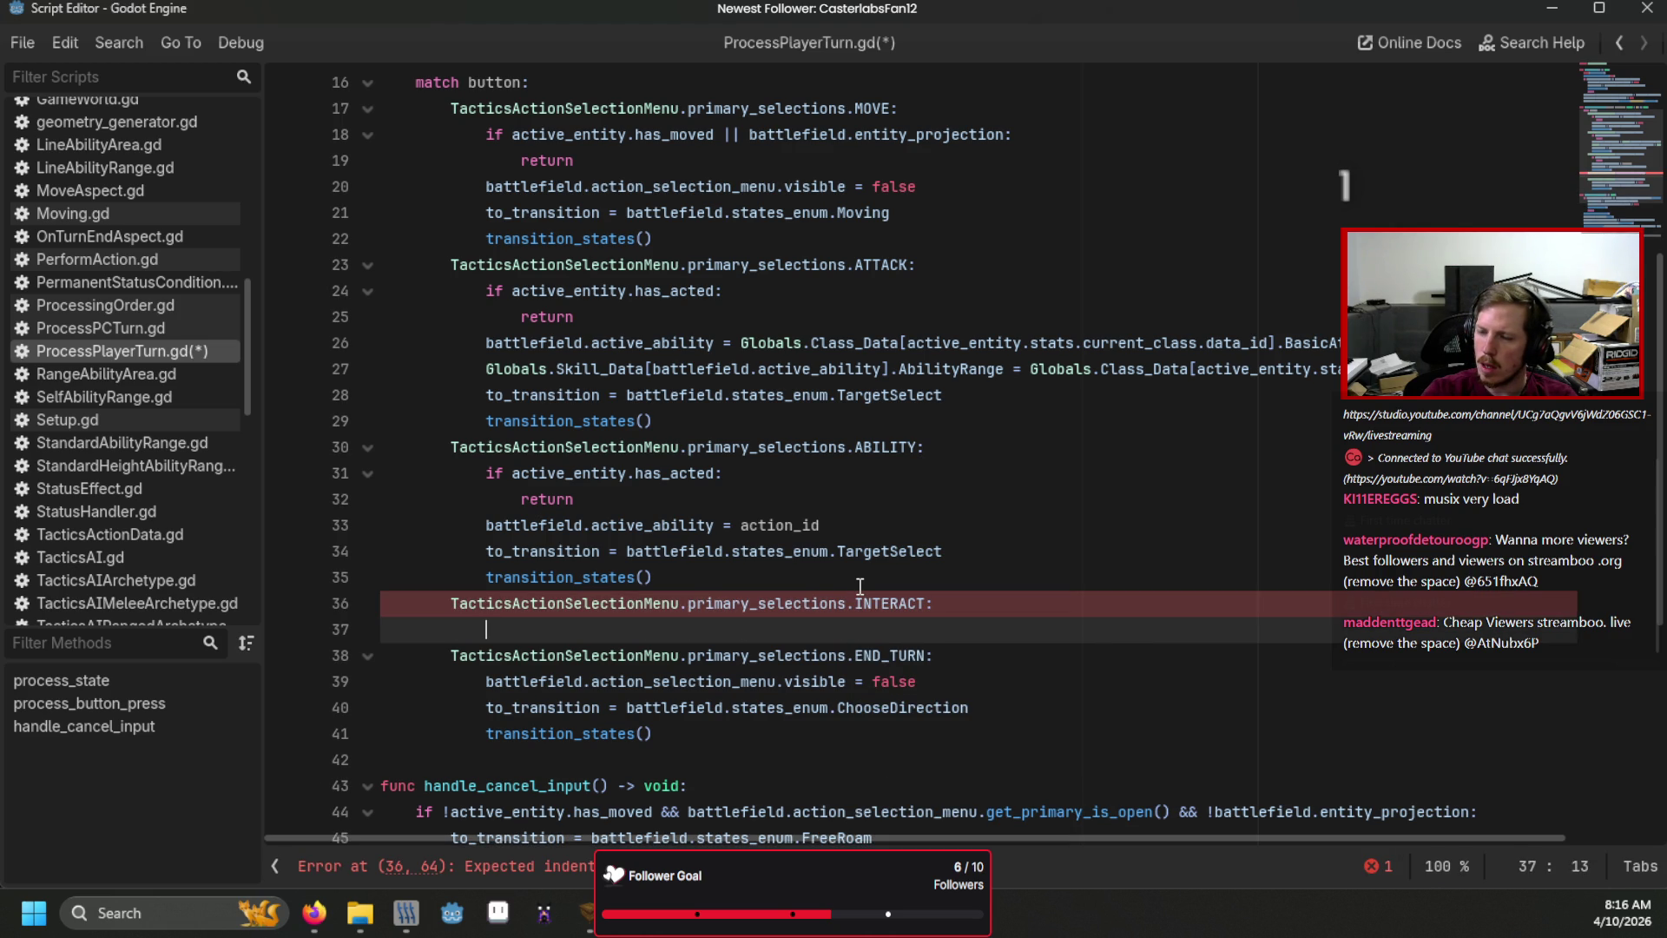
Make the INTERACT branch print "INTERACT hit" and save ProcessPlayerTurn.gd.
type("if")
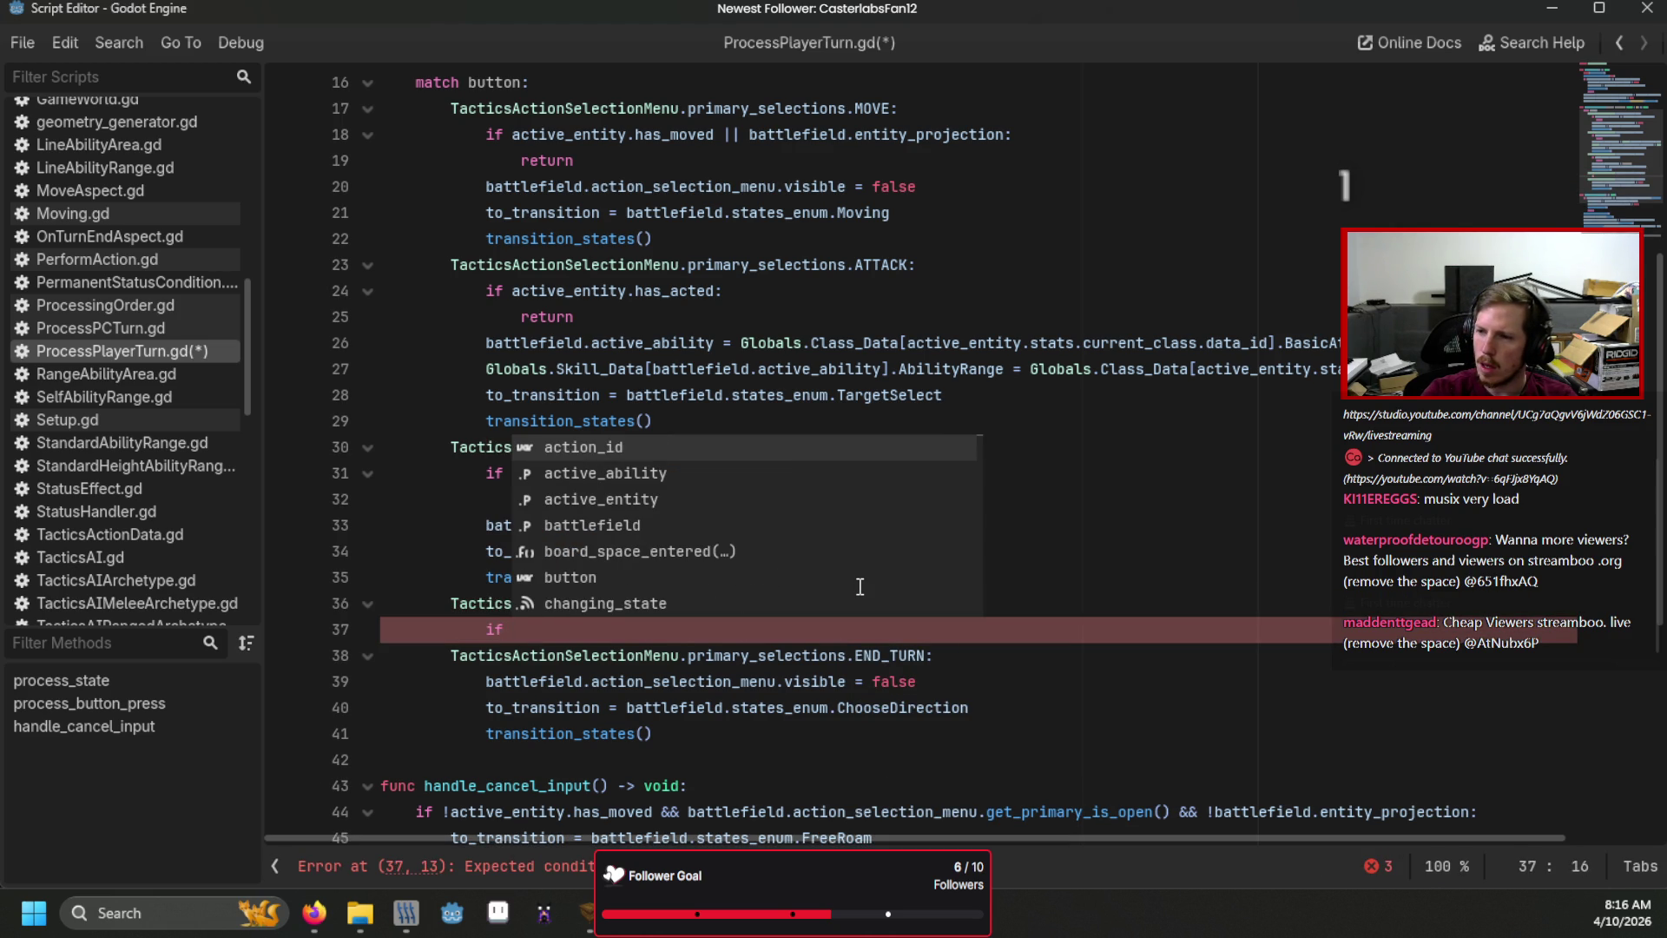
key("BackSpace")
key("BackSpace")
key("BackSpace")
type("pr")
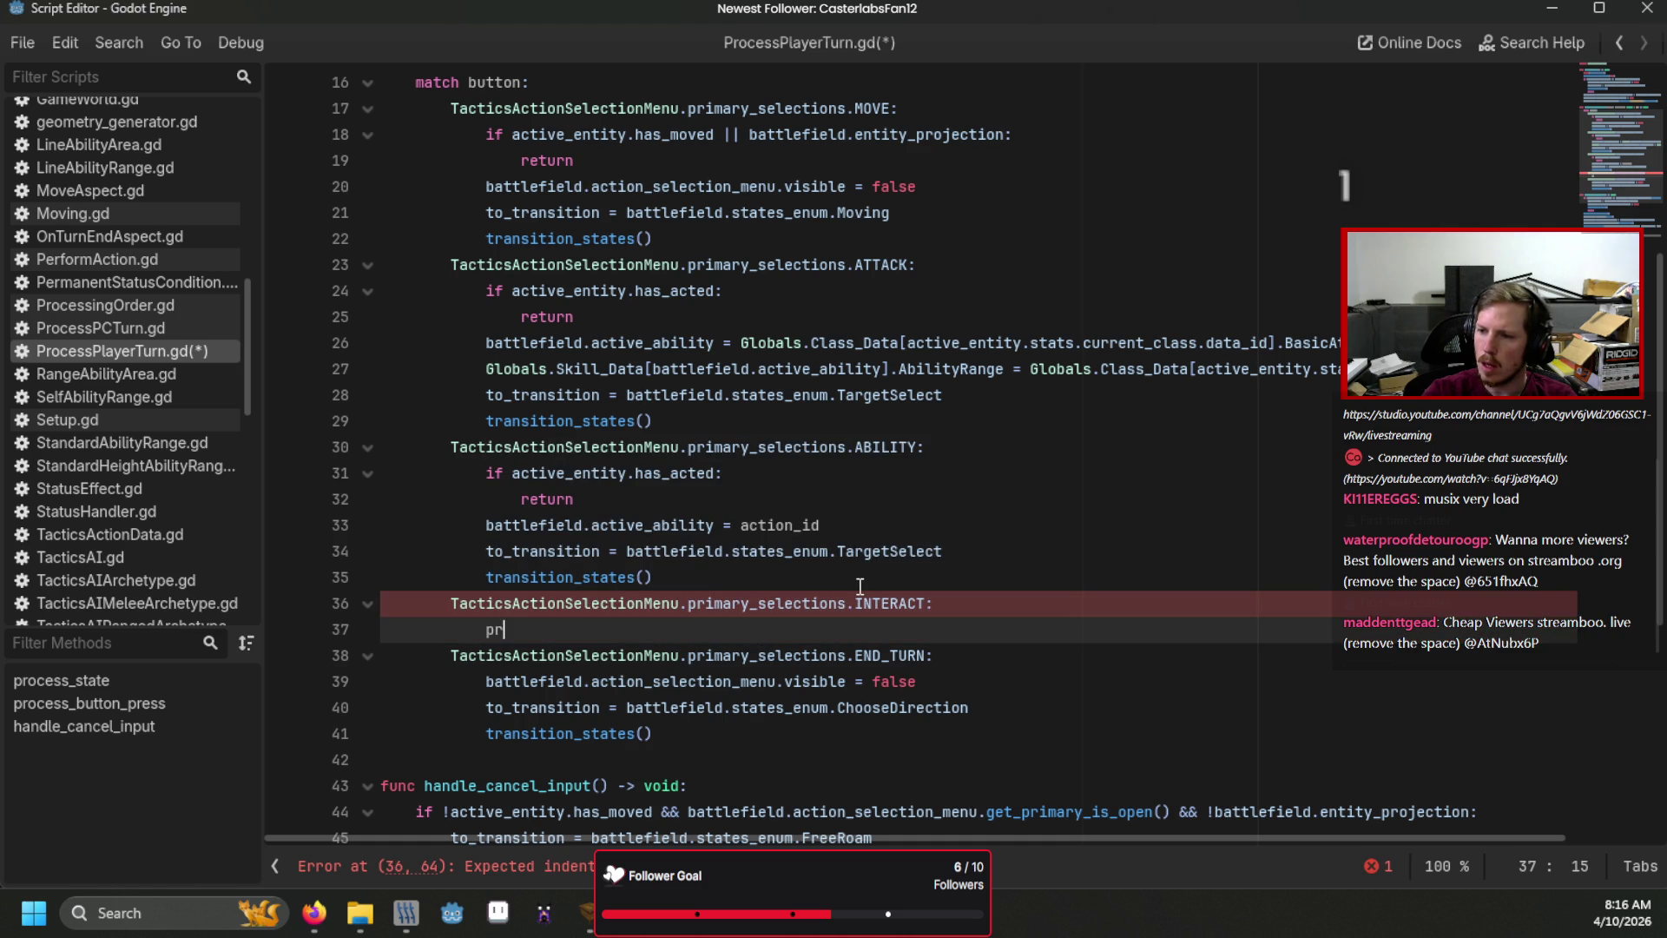
type("int(\"IN")
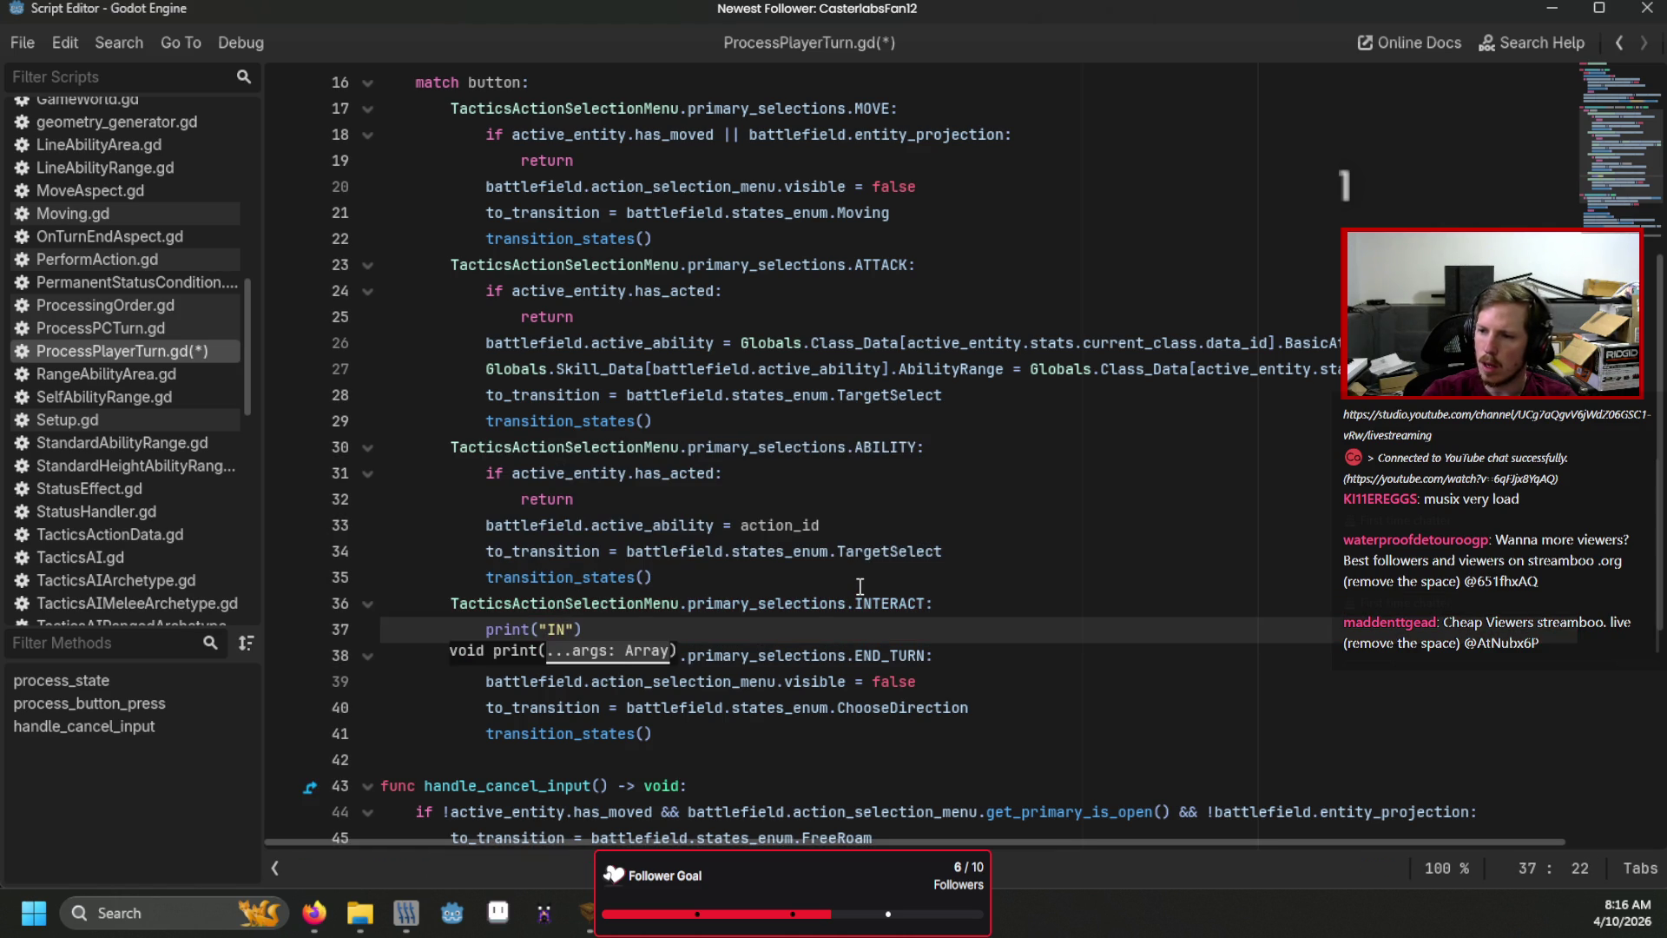
type("tera")
key("BackSpace")
key("BackSpace")
key("BackSpace")
type("T")
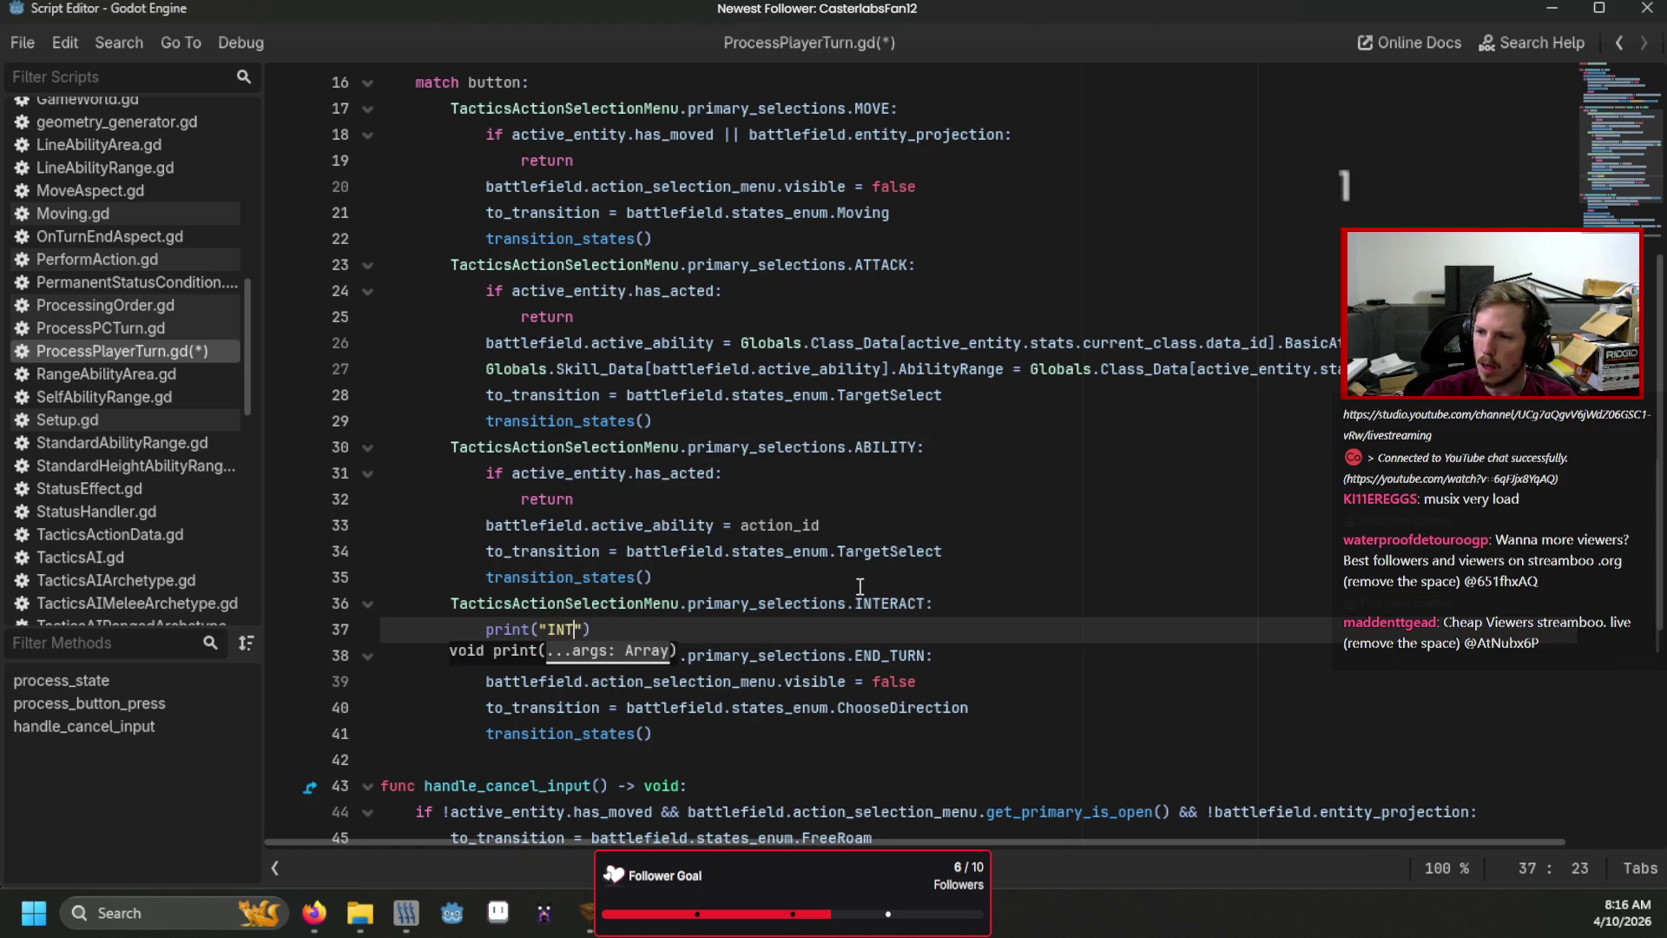
type("ERACT hit")
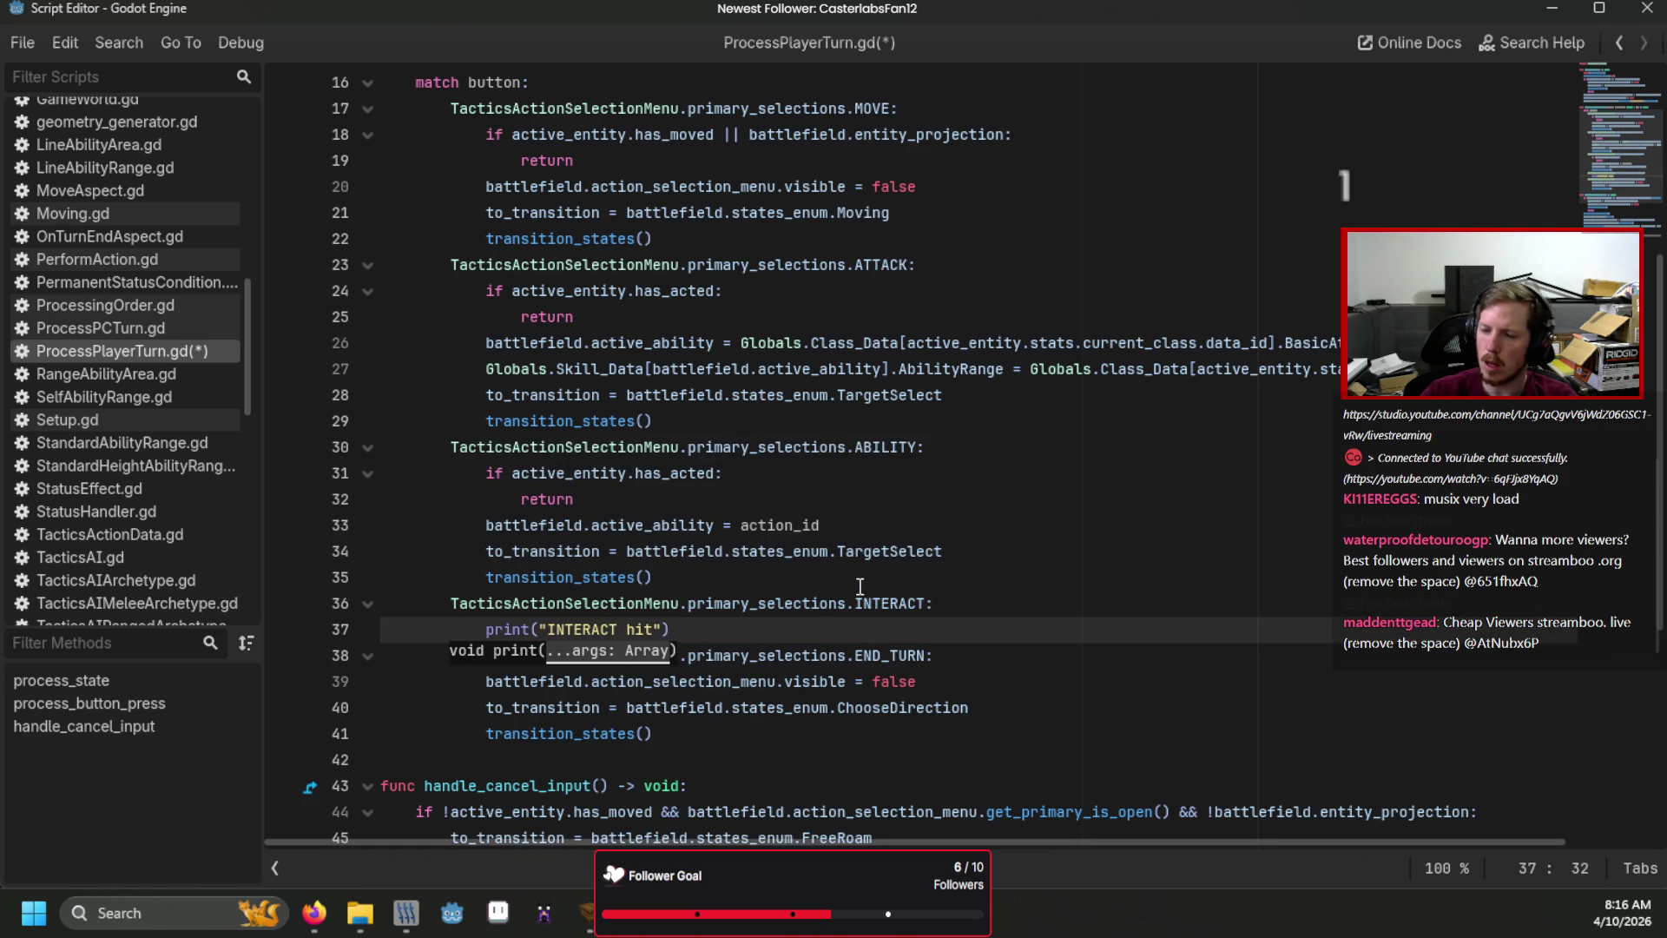
left_click(859, 587)
key("ctrl+s")
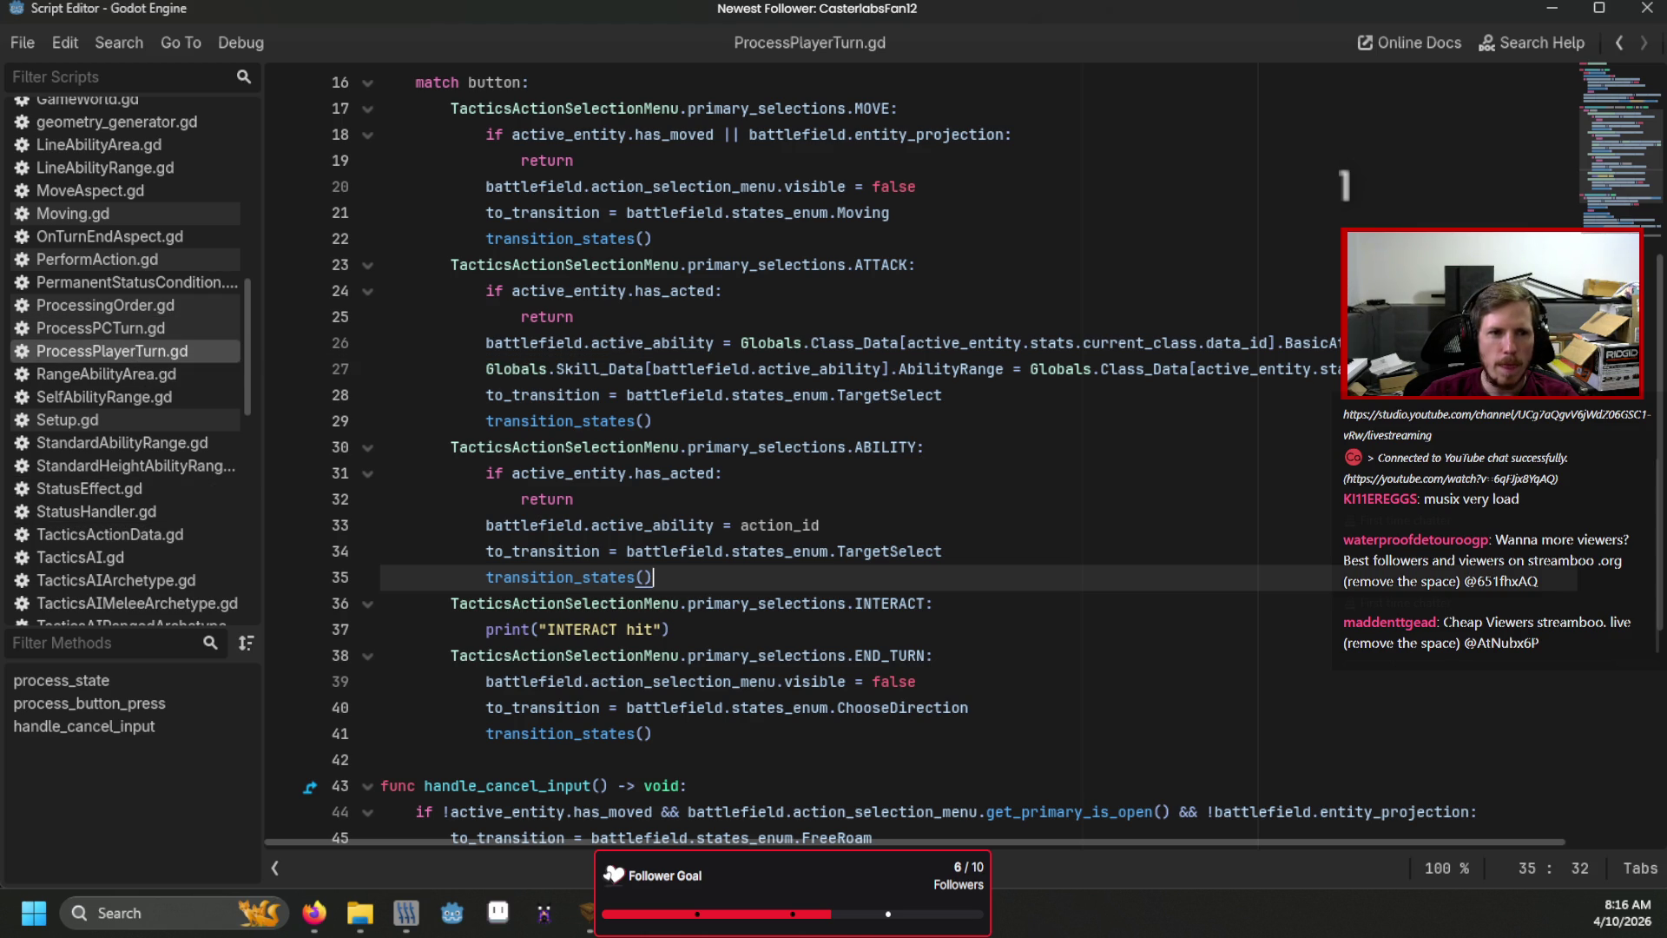
key("alt+Left")
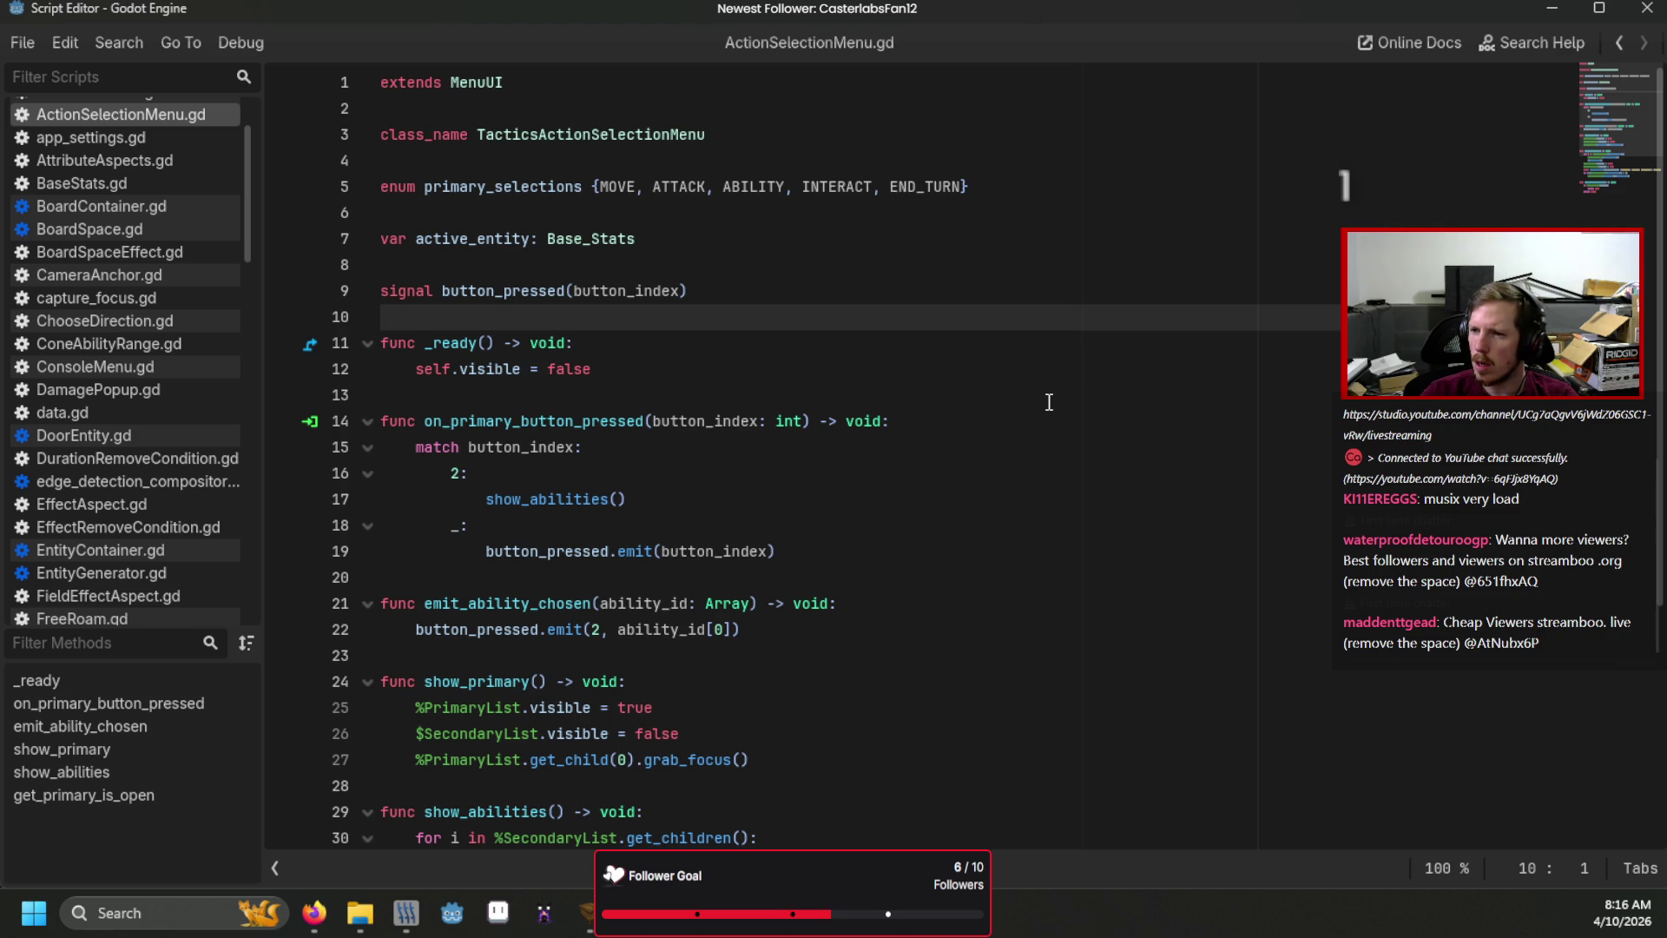
Check the button_pressed signal on line 9 of ActionSelectionMenu.gd, then return to ProcessPlayerTurn.gd.
left_click(634, 292)
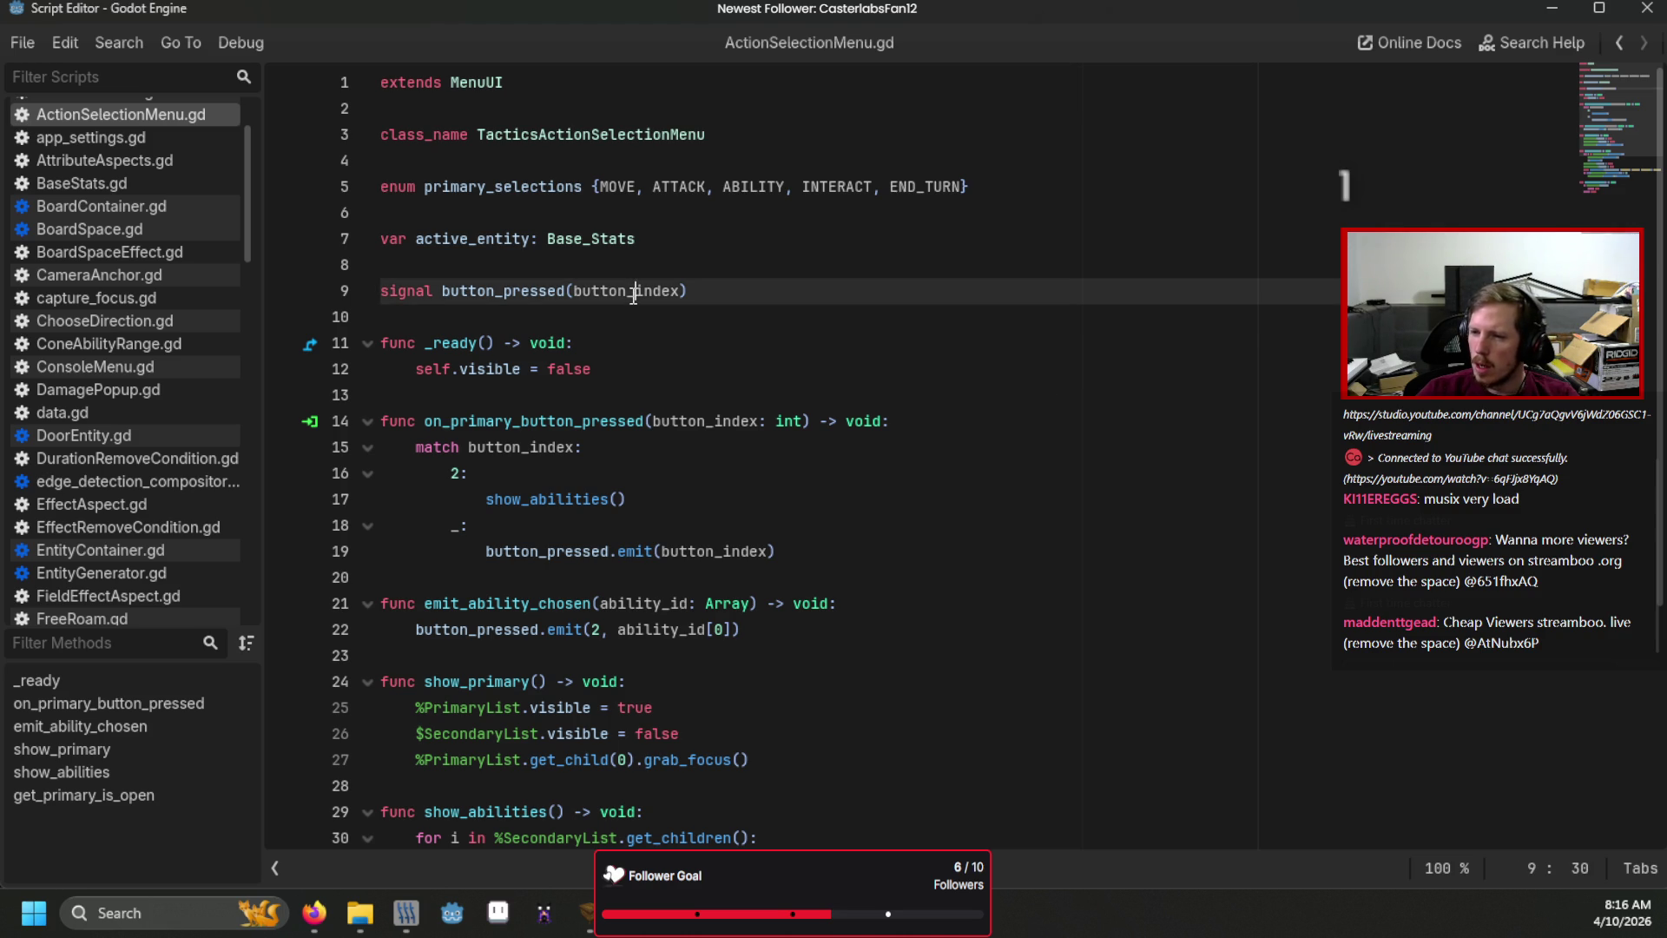
scroll(122, 374, "up", 2)
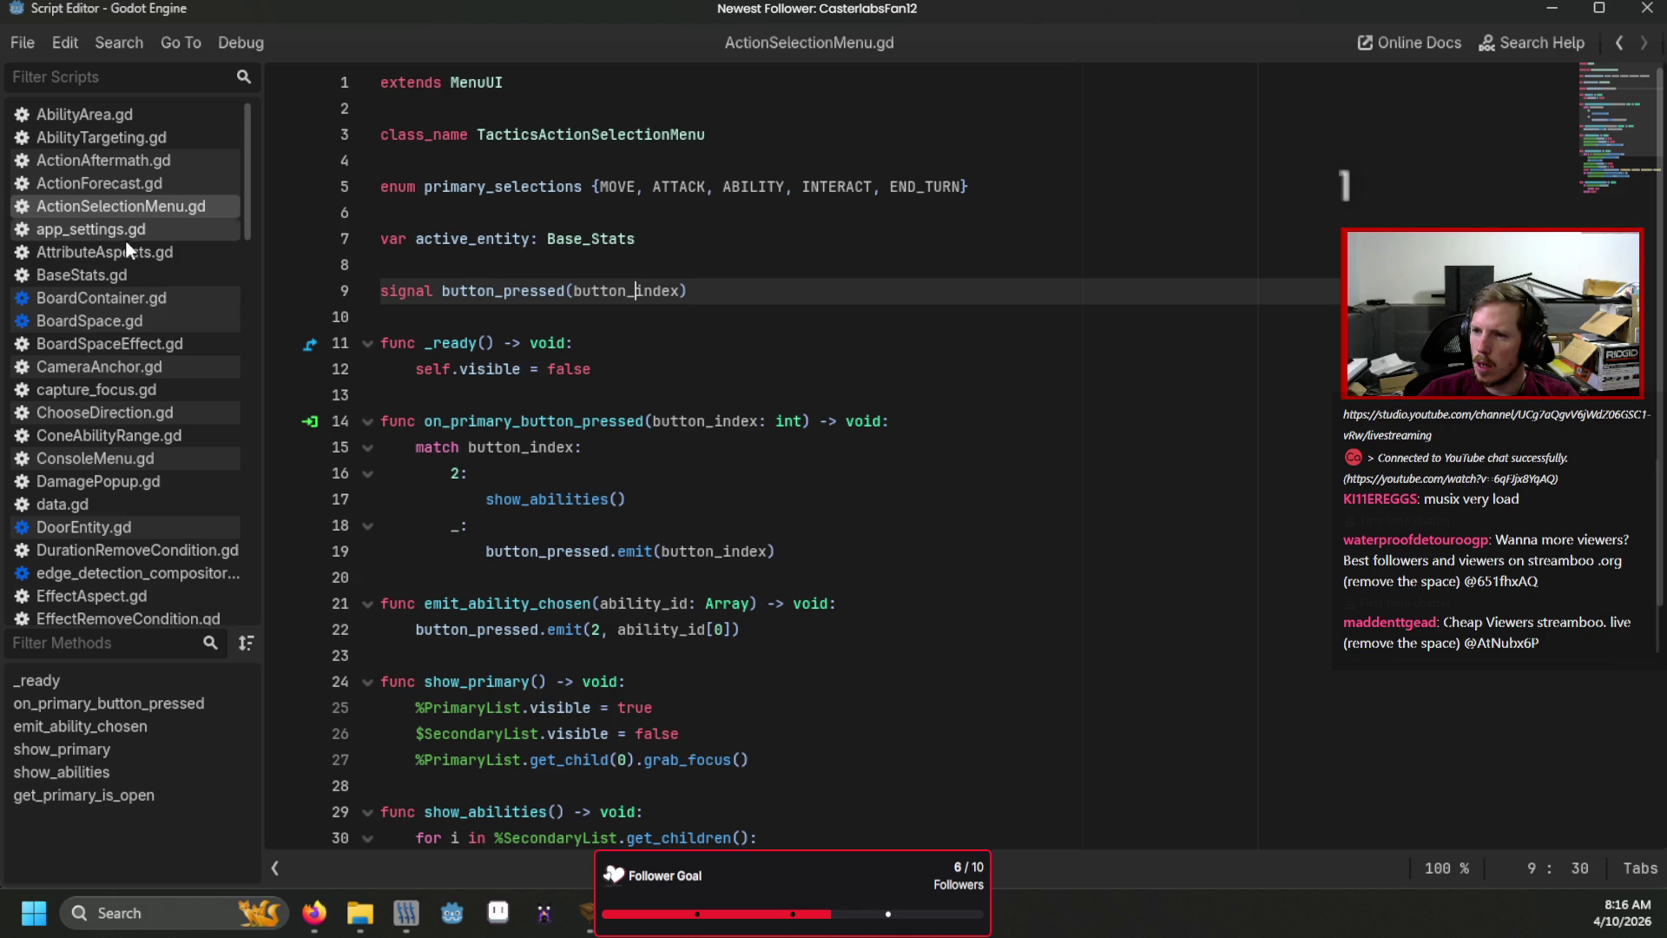
scroll(134, 337, "down", 8)
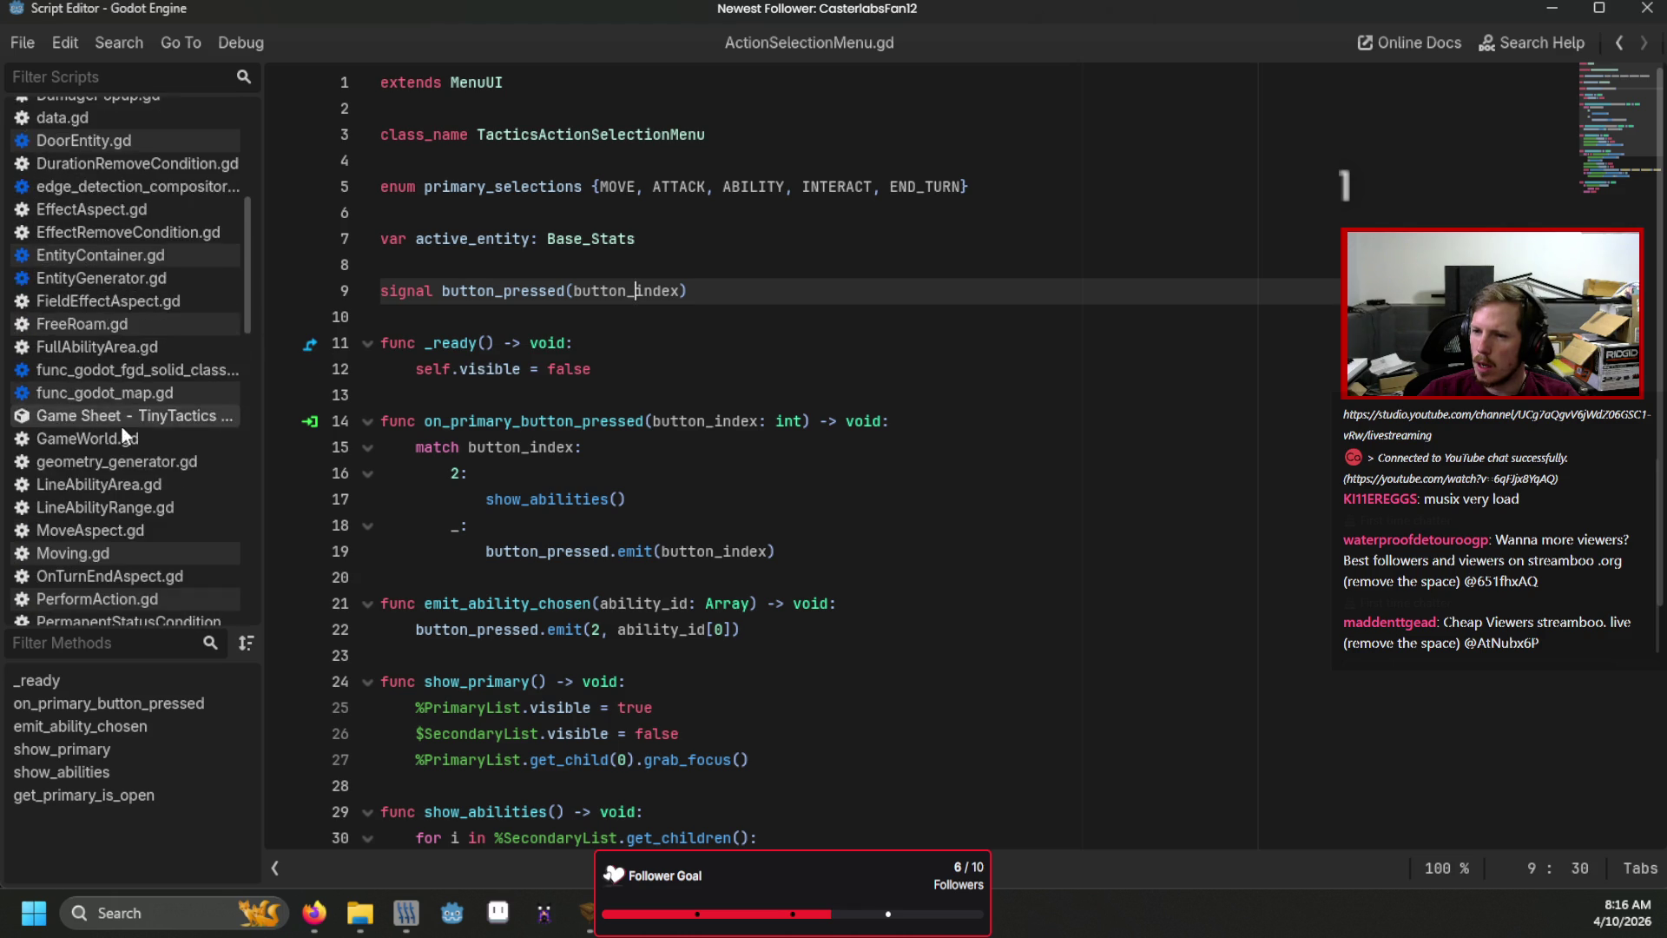
scroll(121, 430, "down", 5)
left_click(118, 434)
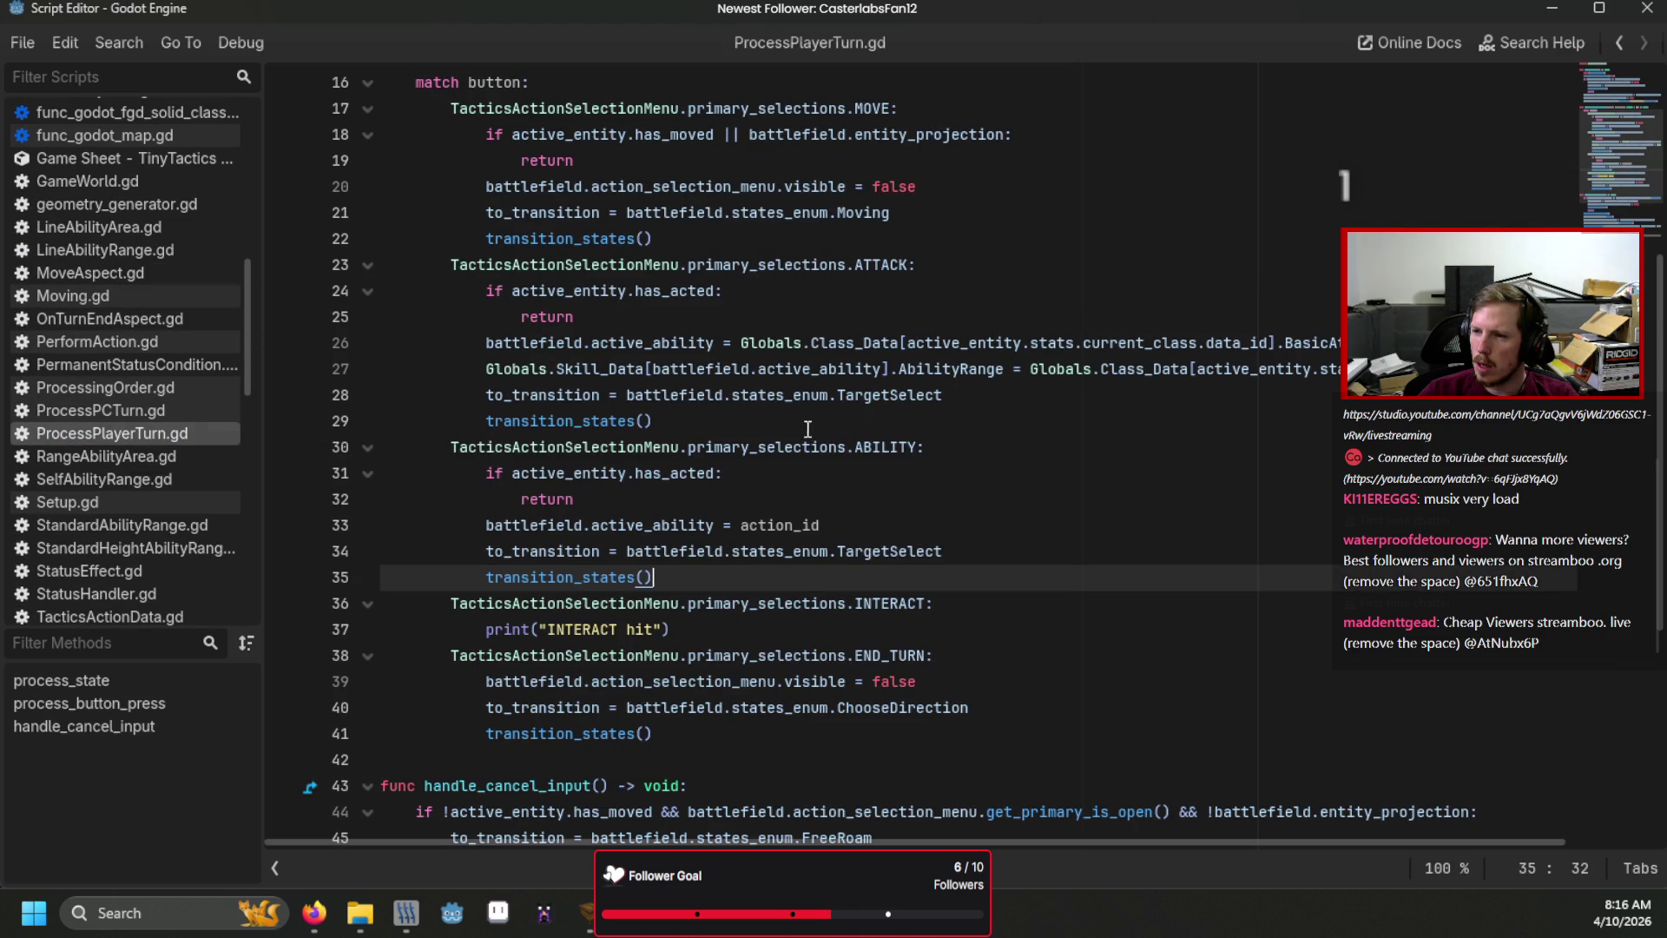
scroll(1194, 507, "up", 1)
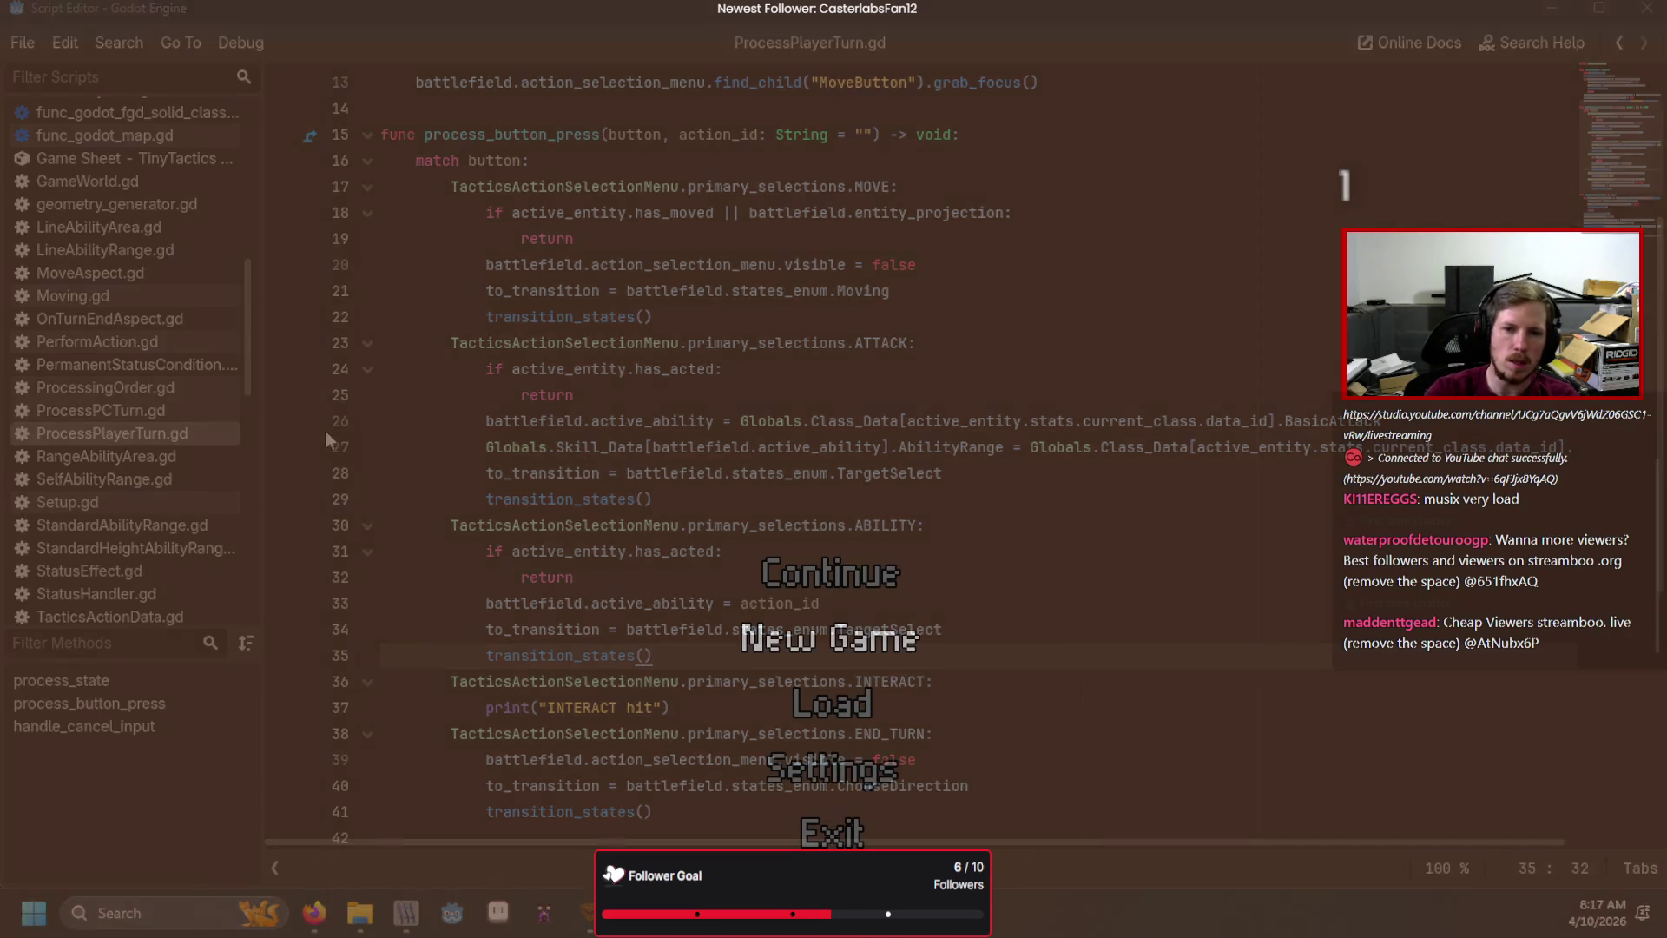
Playtest the battle, choosing BTN_INTER in the action menu, then close the game.
key("Return")
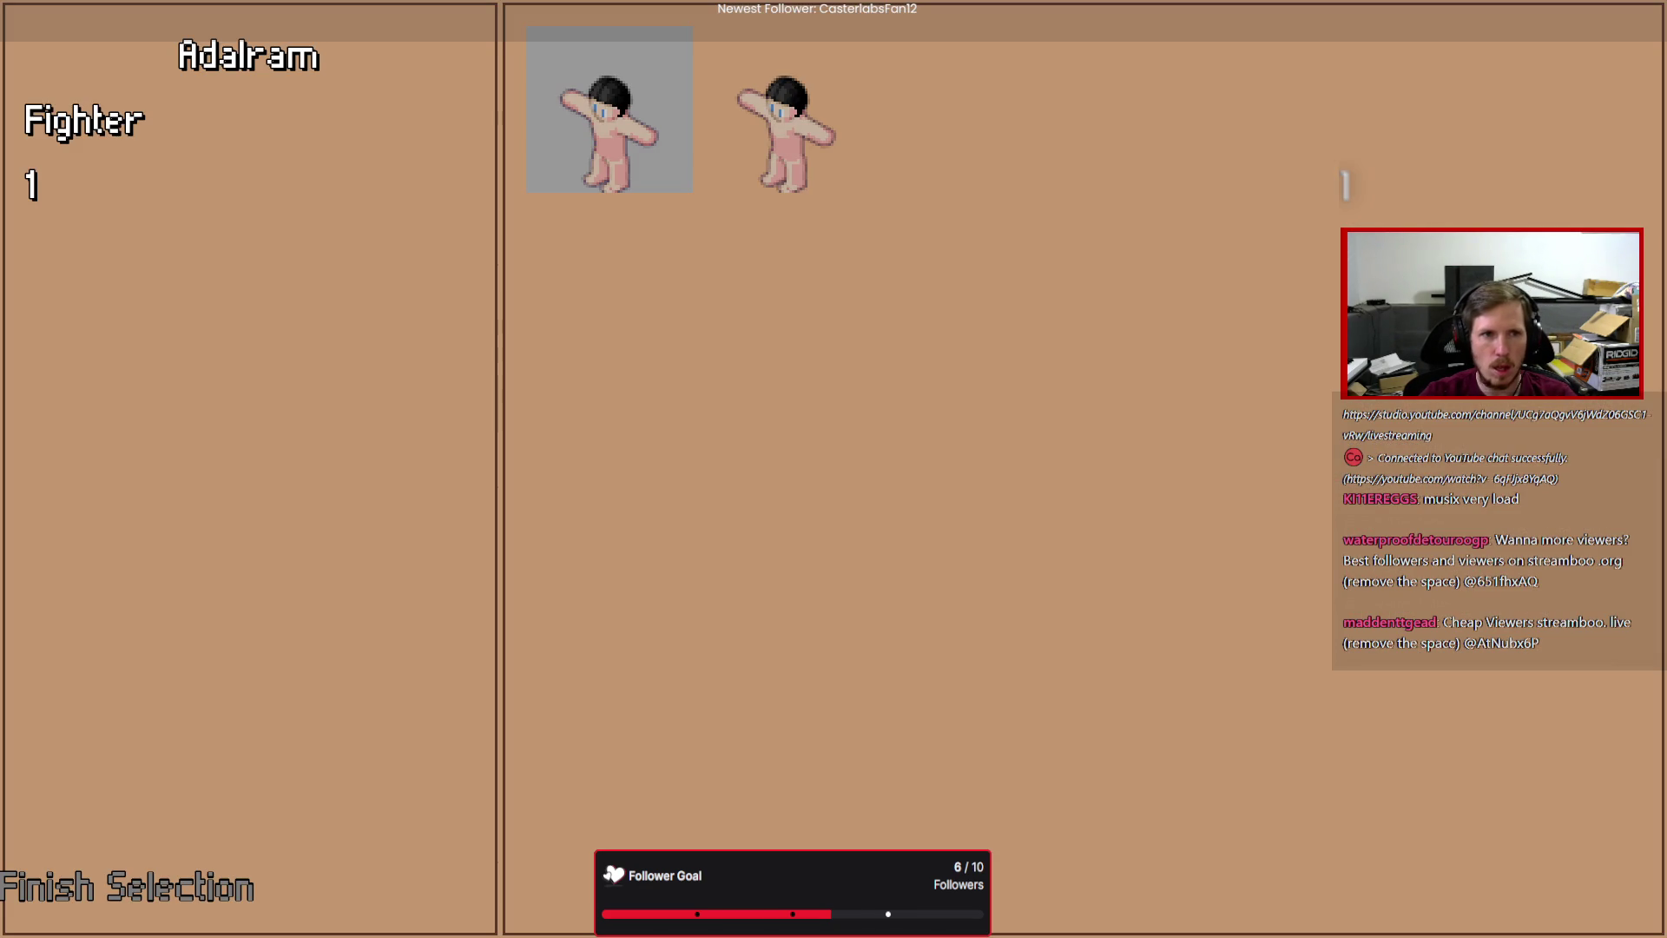
key("Return")
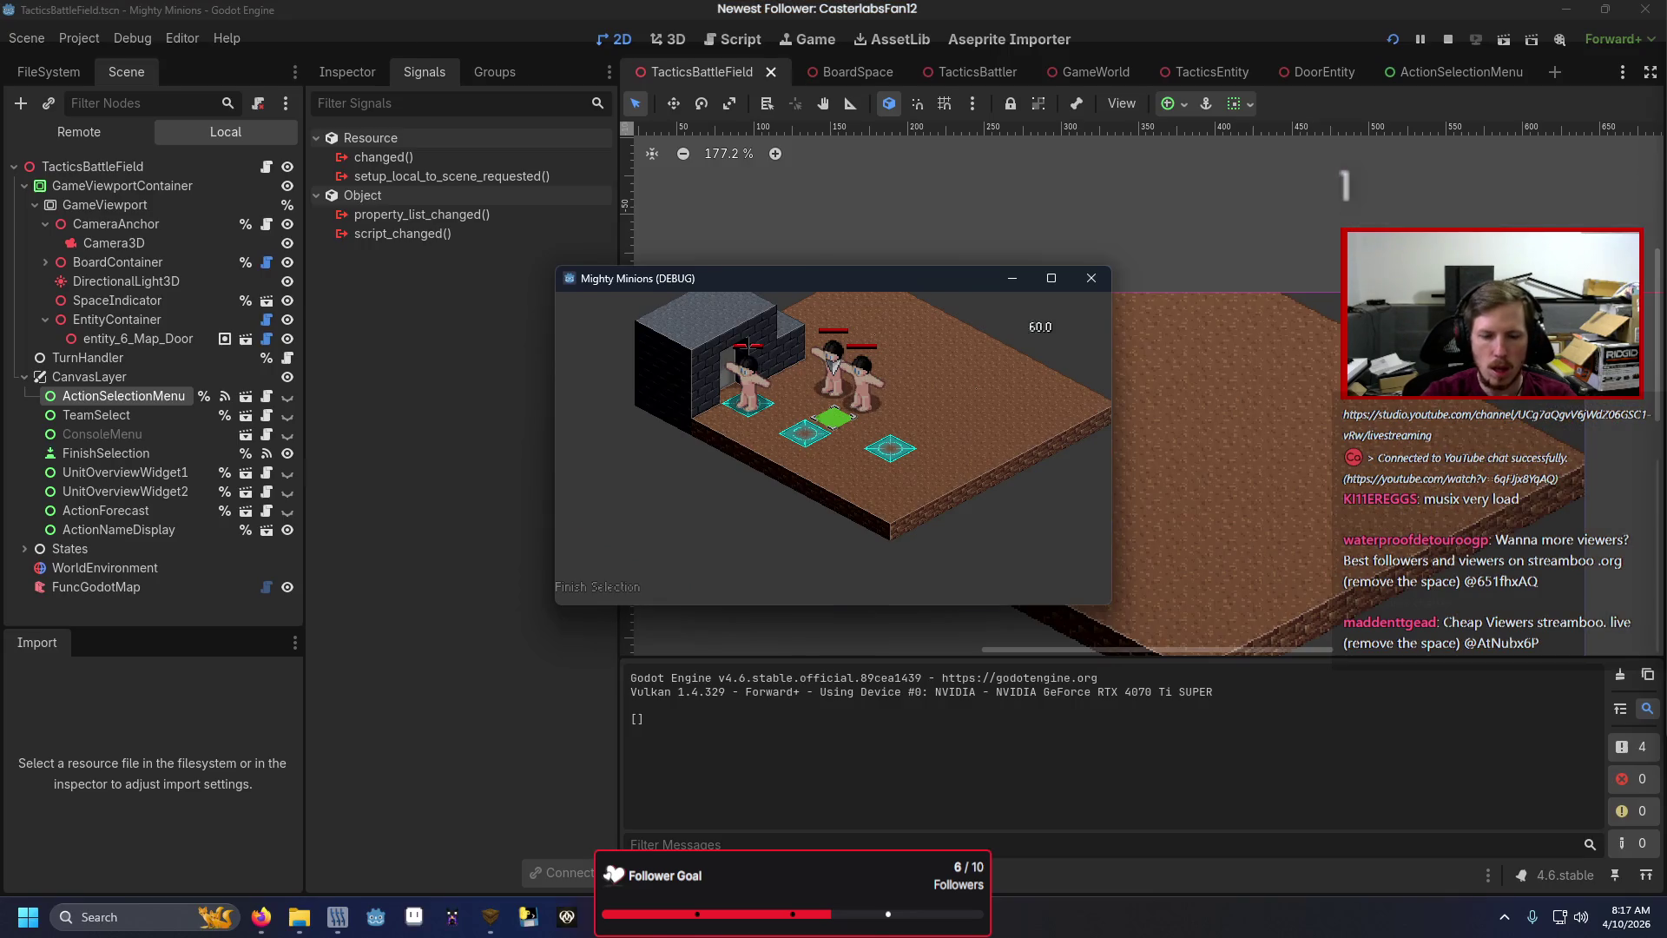
left_click(608, 587)
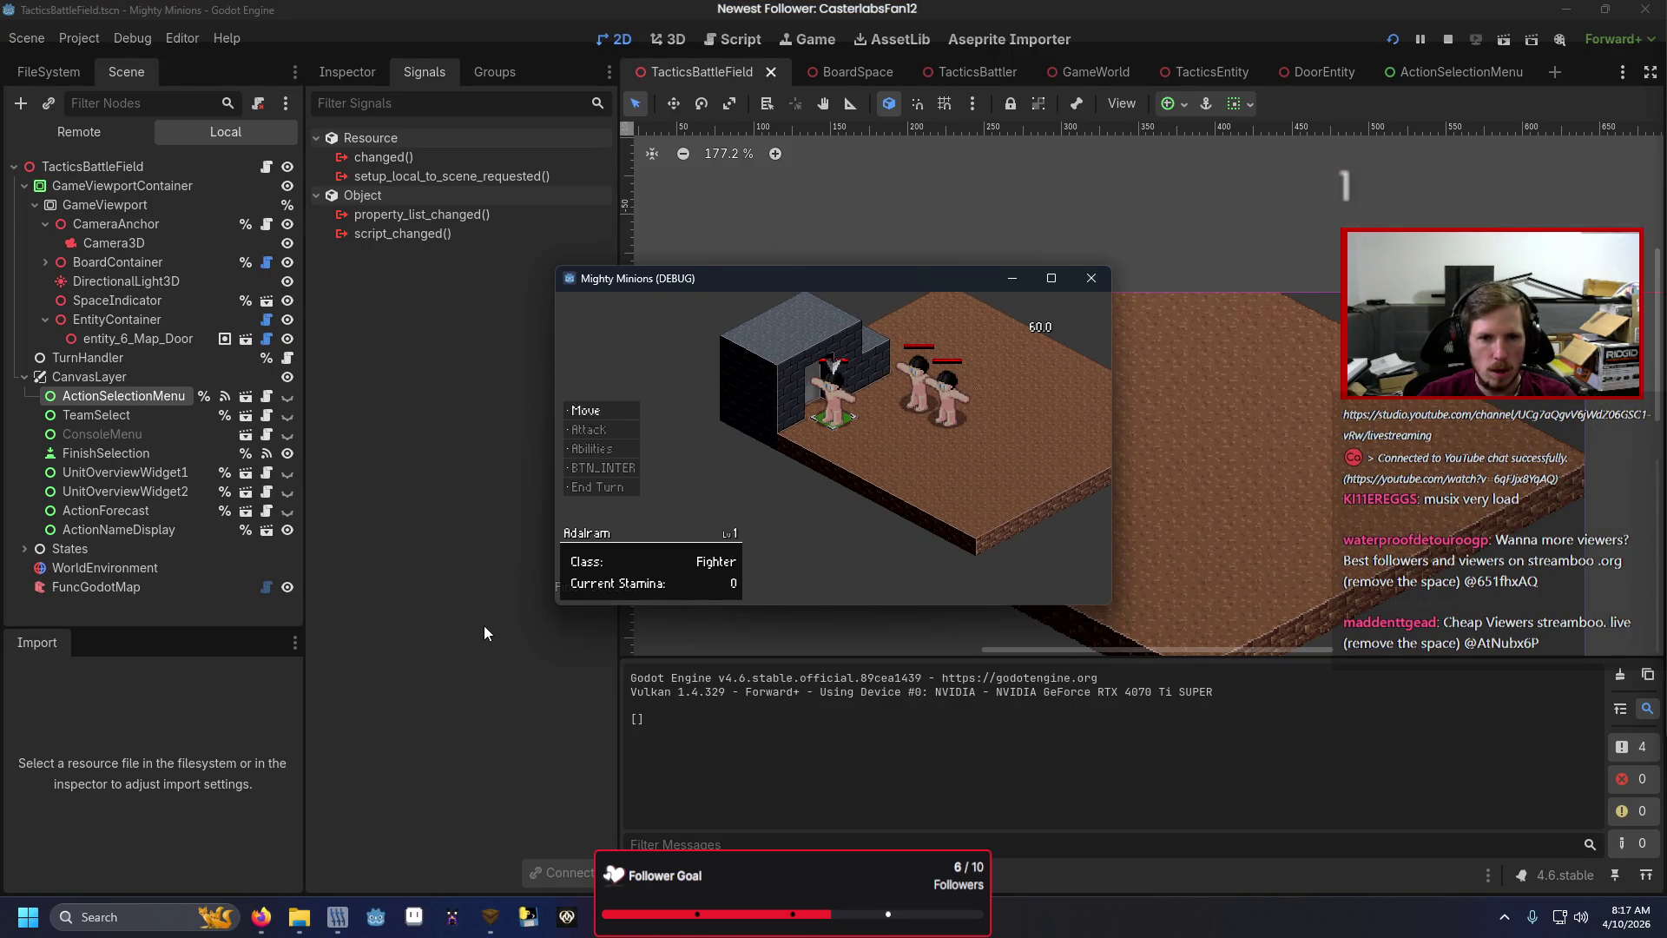
key("Down")
key("Down")
key("Down")
key("Return")
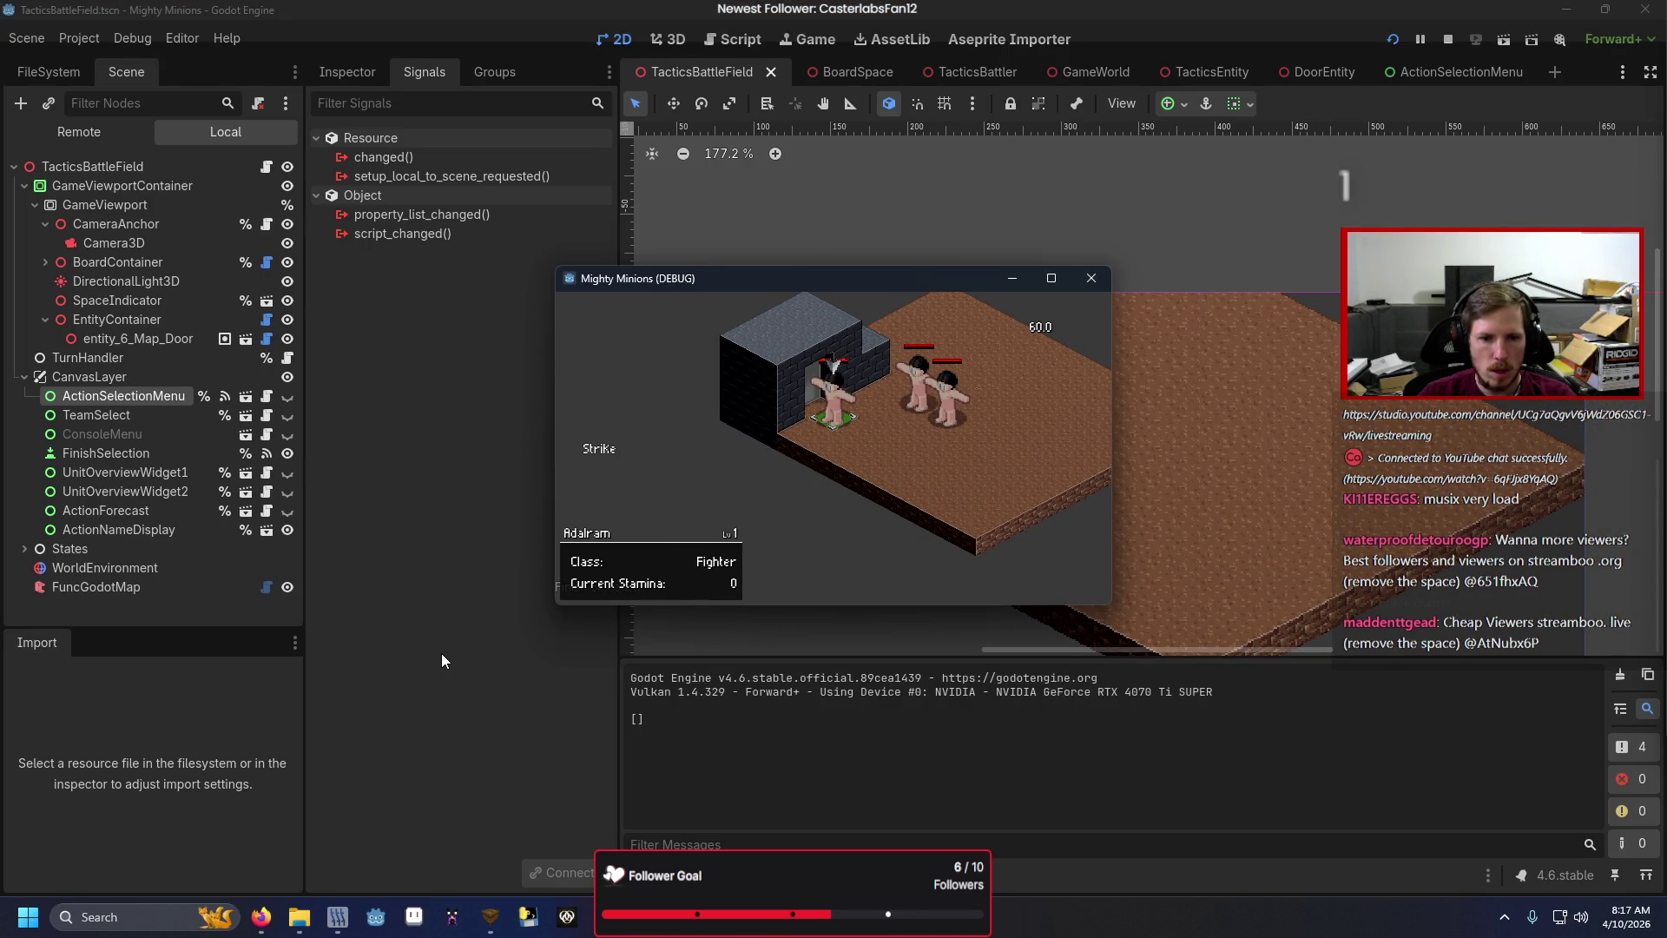
key("Return")
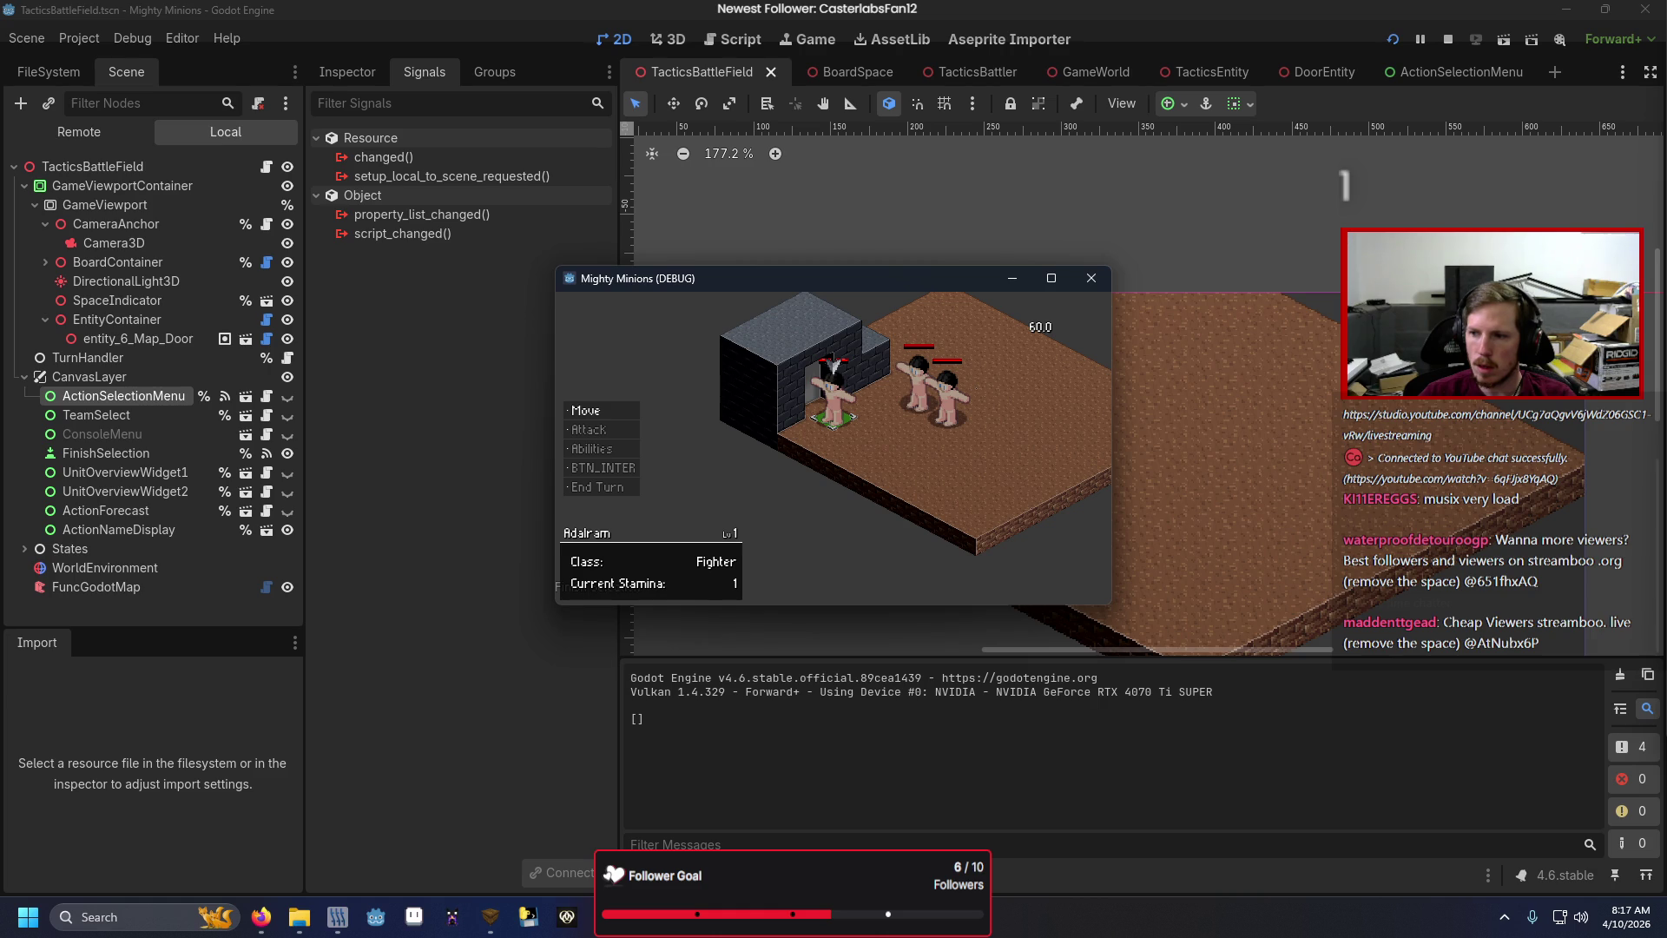
left_click(1091, 278)
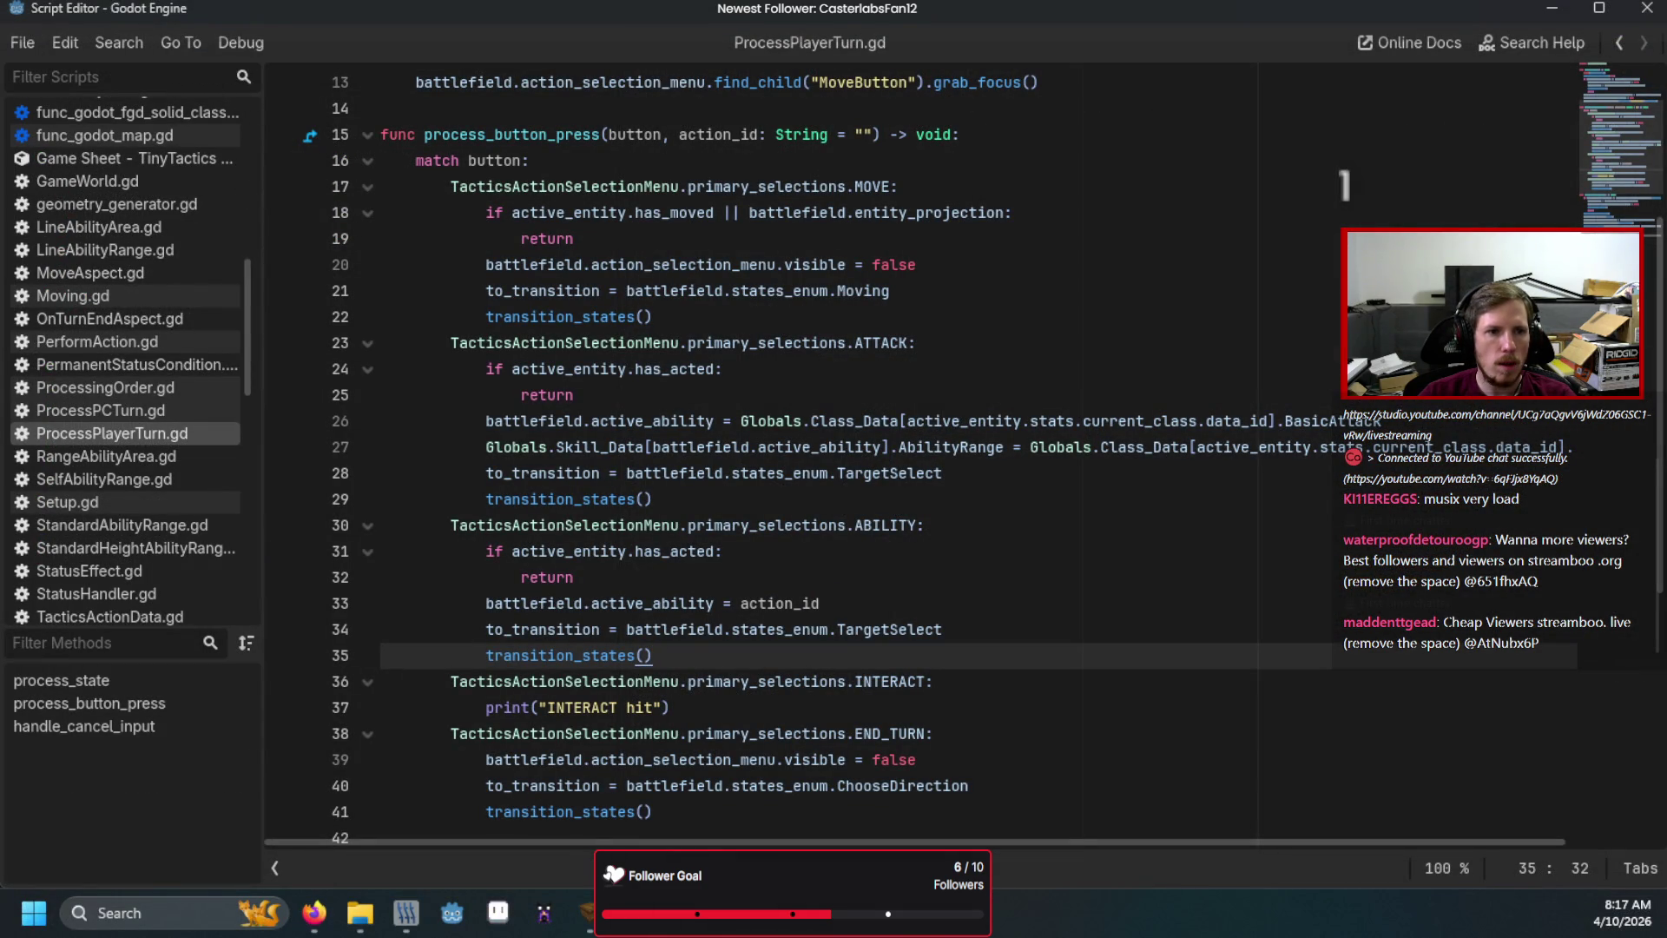
Change InteractButton's pressed connection so its bound argument is 3.
key("ctrl+F1")
double_click(489, 215)
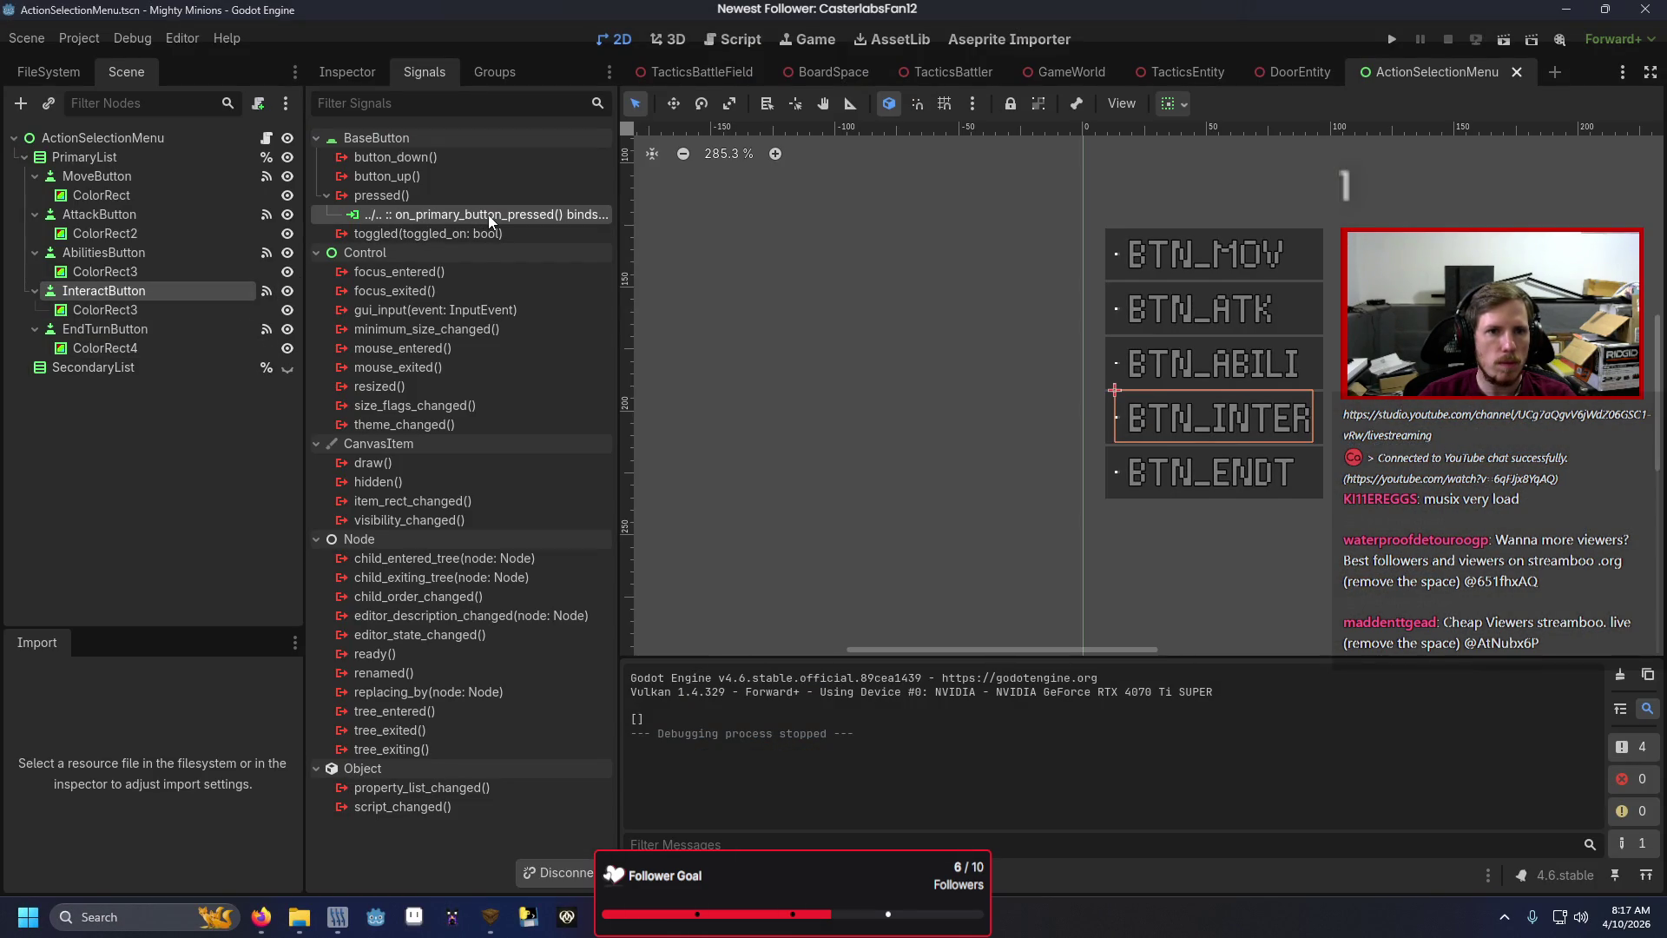
key("ctrl+F1")
right_click(488, 217)
key("Escape")
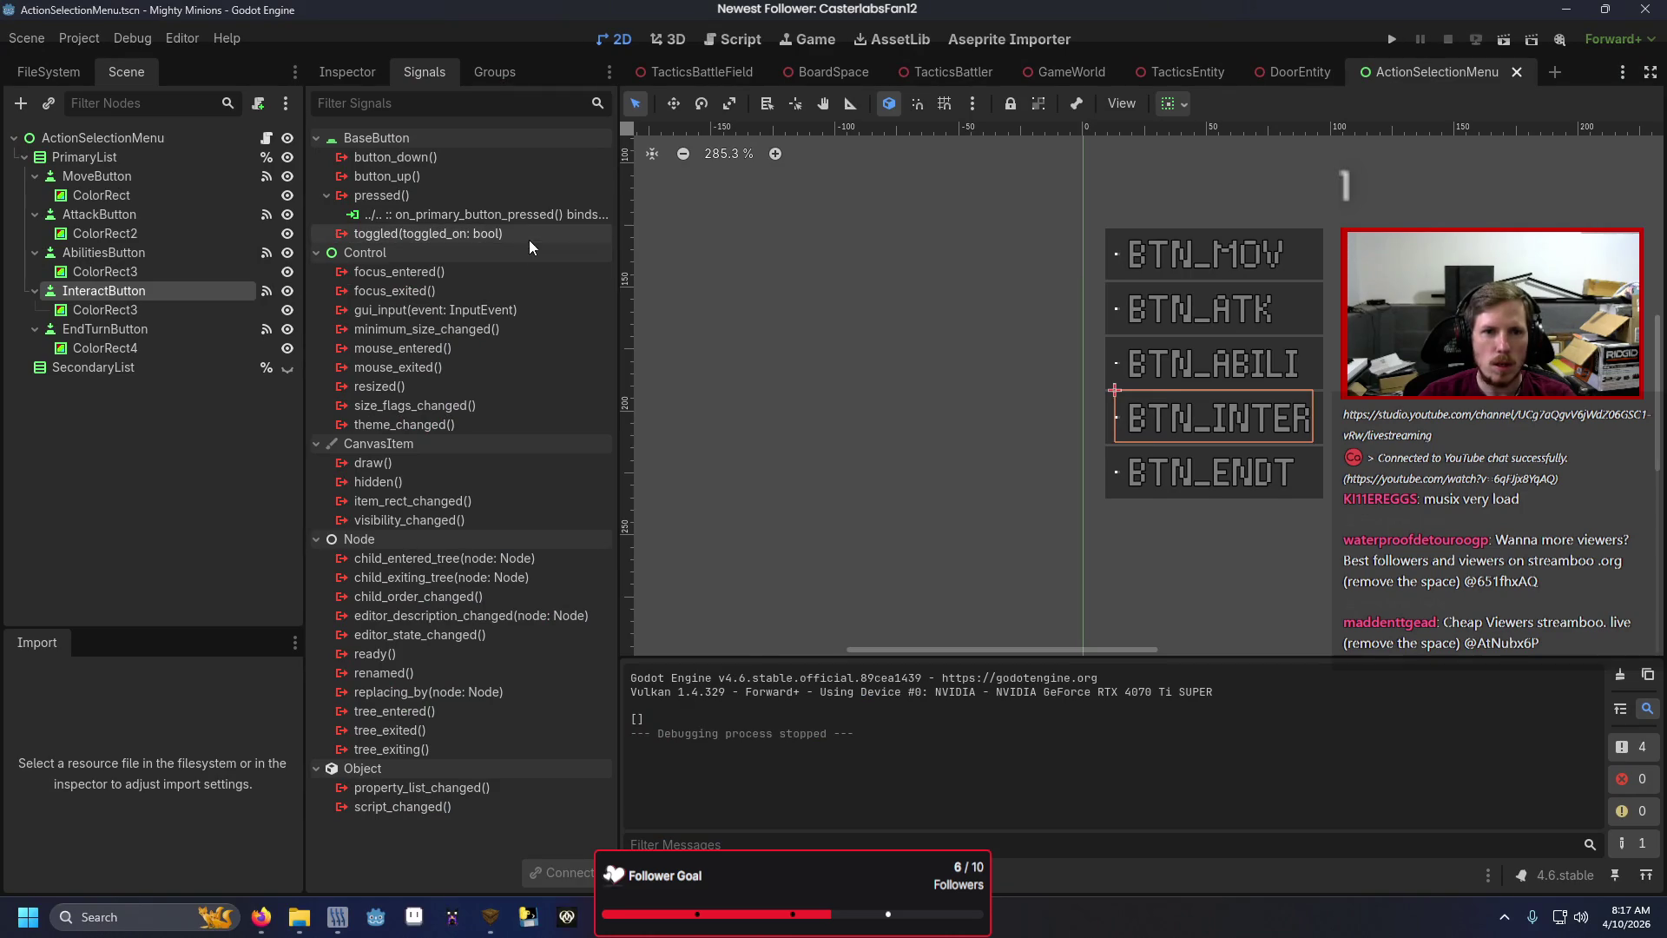
right_click(509, 211)
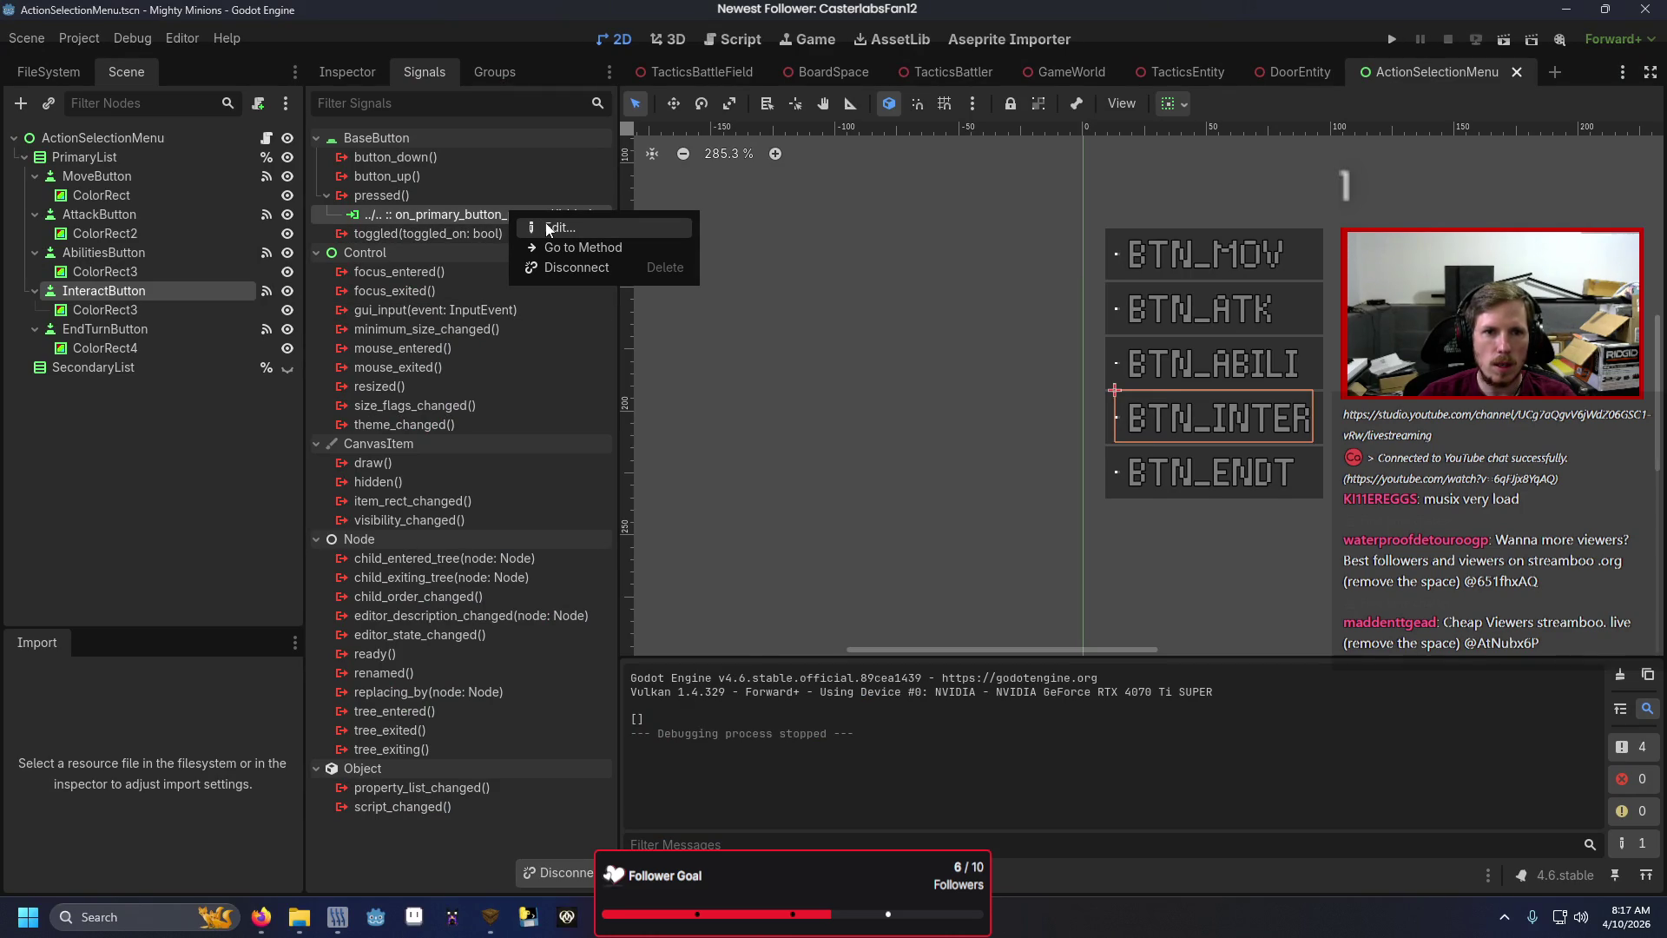
left_click(541, 228)
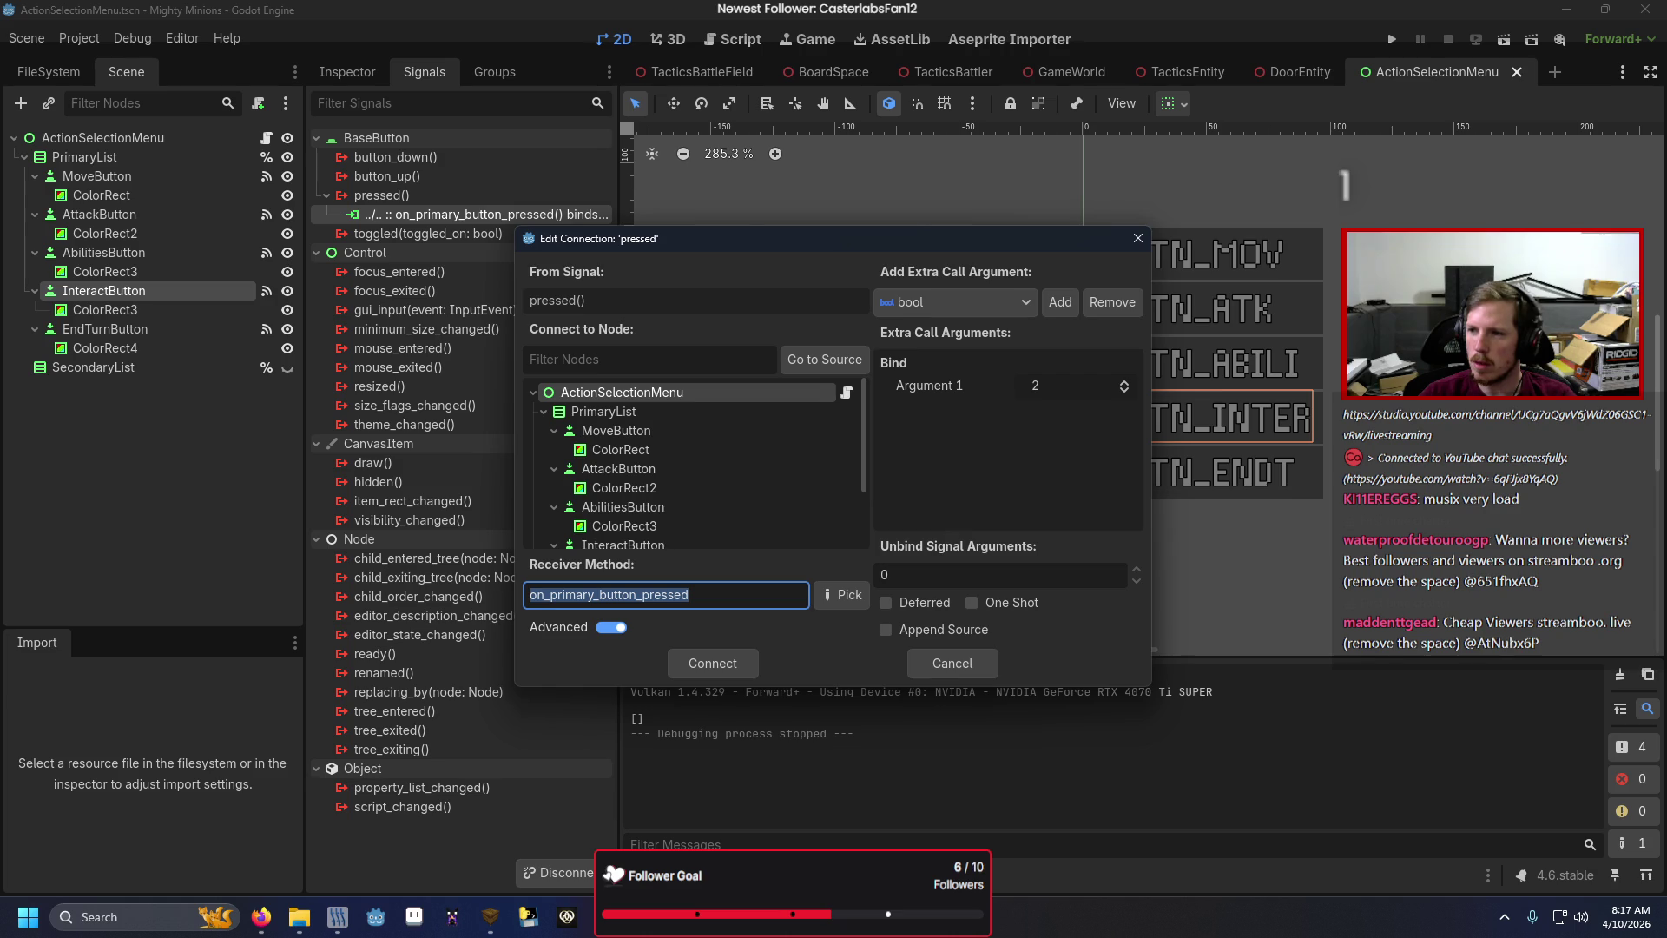
left_click(1124, 381)
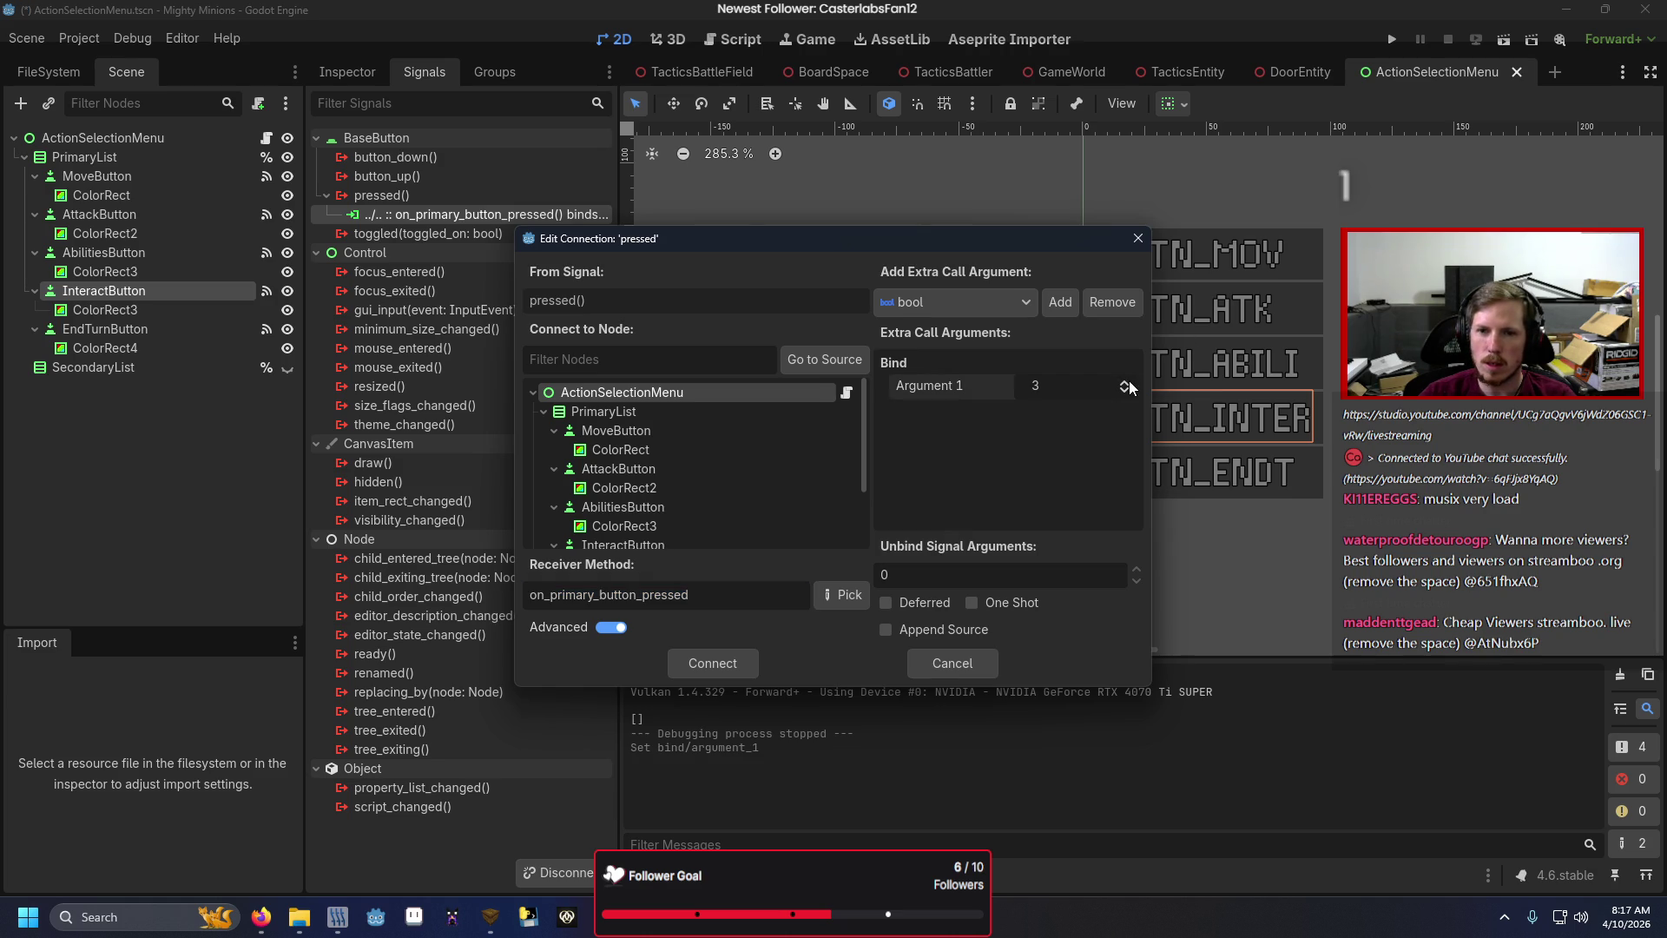
left_click(738, 666)
Set EndTurnButton's pressed connection bound argument to 4 and run the project.
left_click(143, 313)
left_click(149, 325)
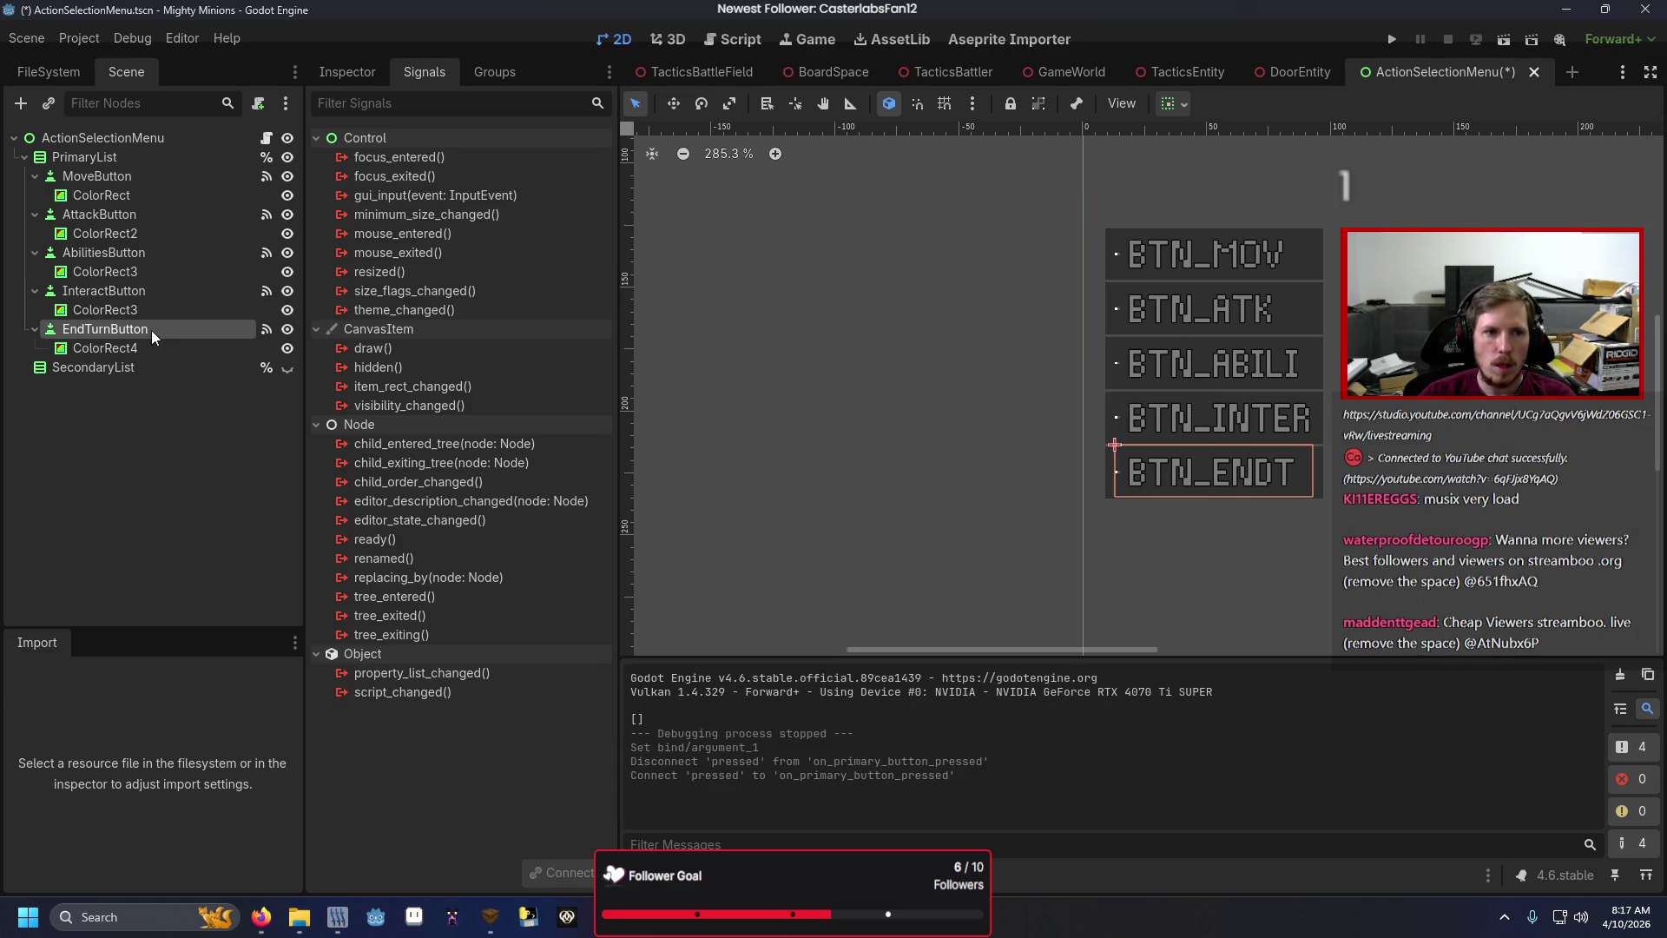
right_click(405, 217)
left_click(436, 229)
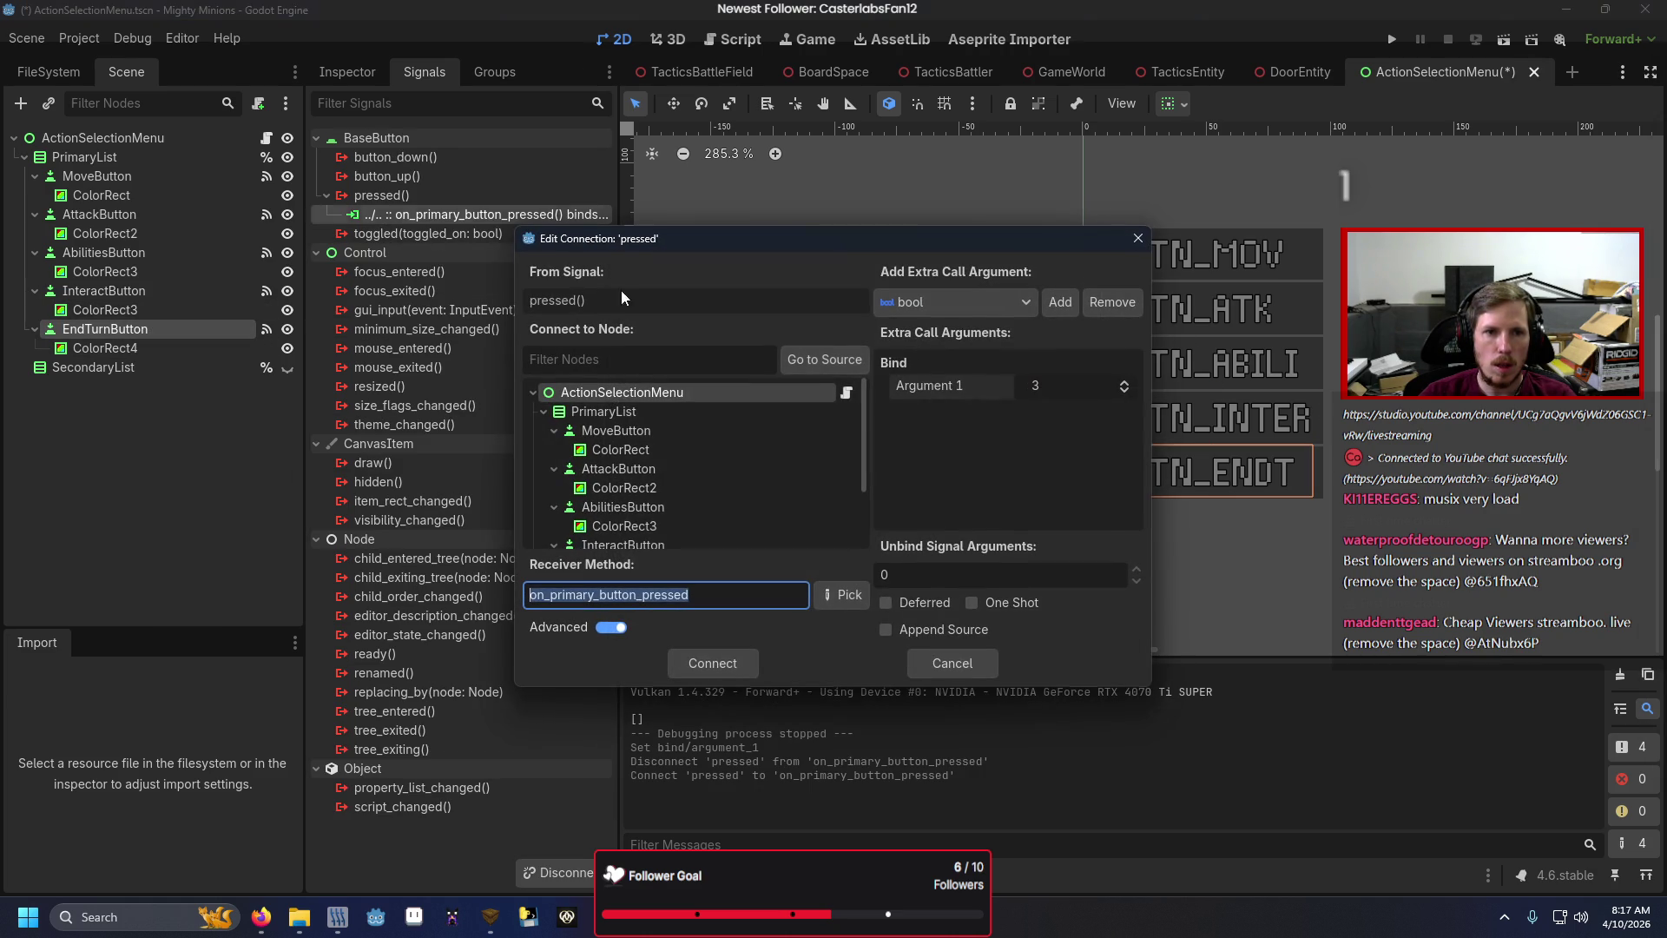
left_click(1125, 383)
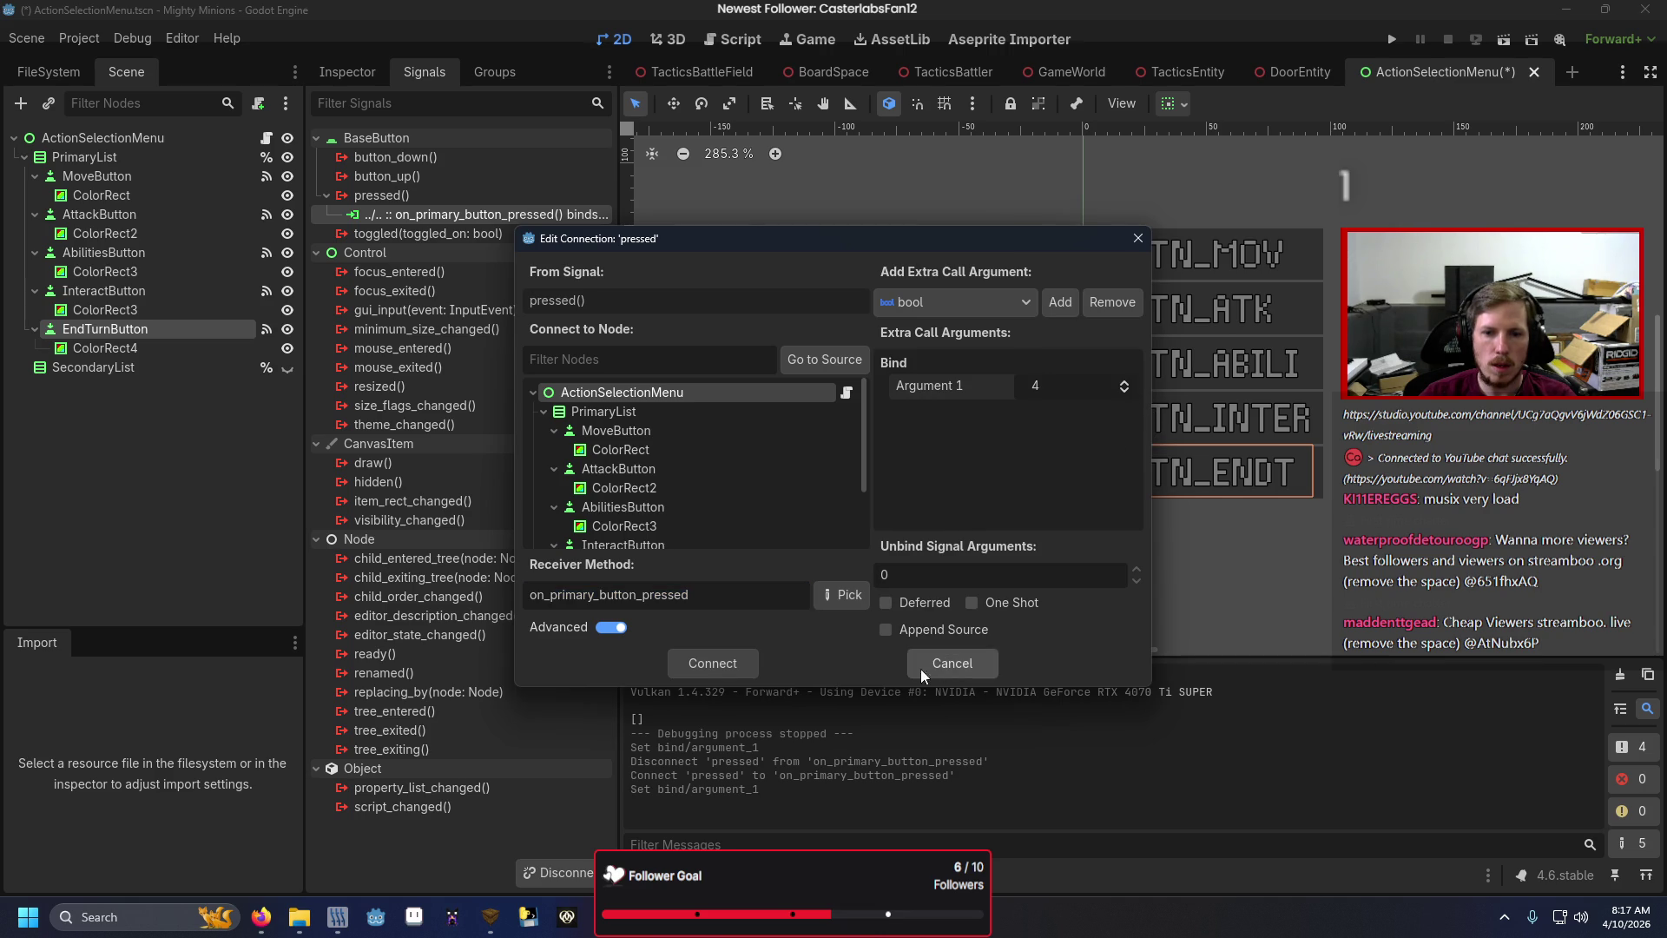
left_click(736, 659)
key("F5")
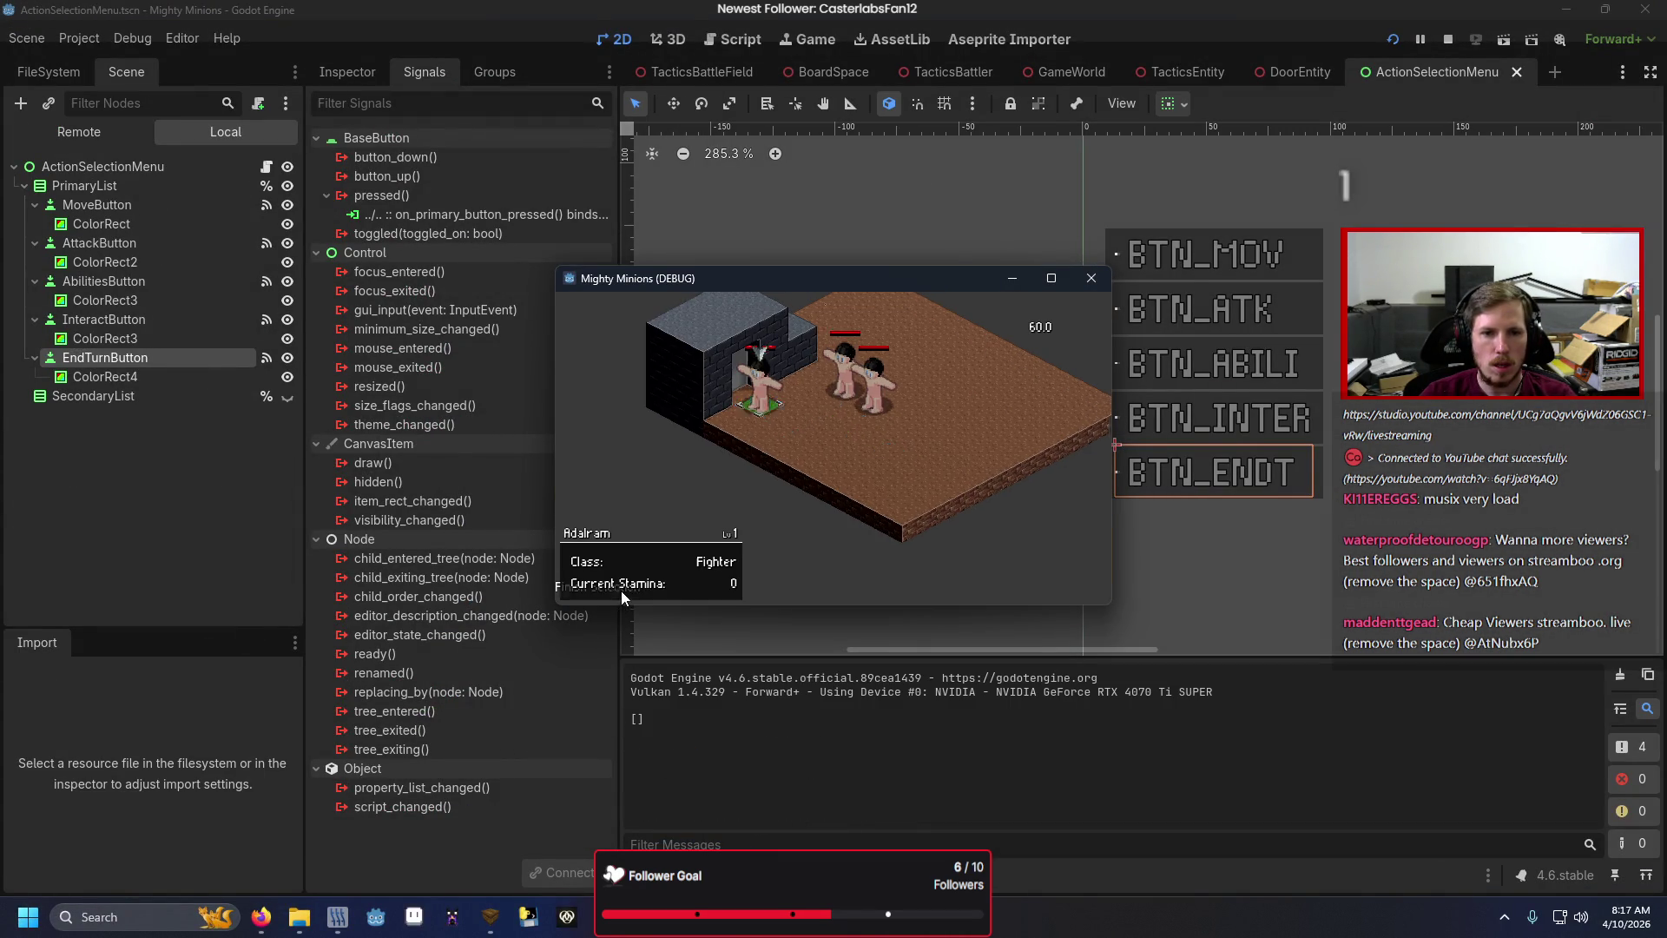
Select BTN_INTER repeatedly in the running game, printing "INTERACT hit" in Output each time.
key("Down")
key("Down")
key("Down")
key("Return")
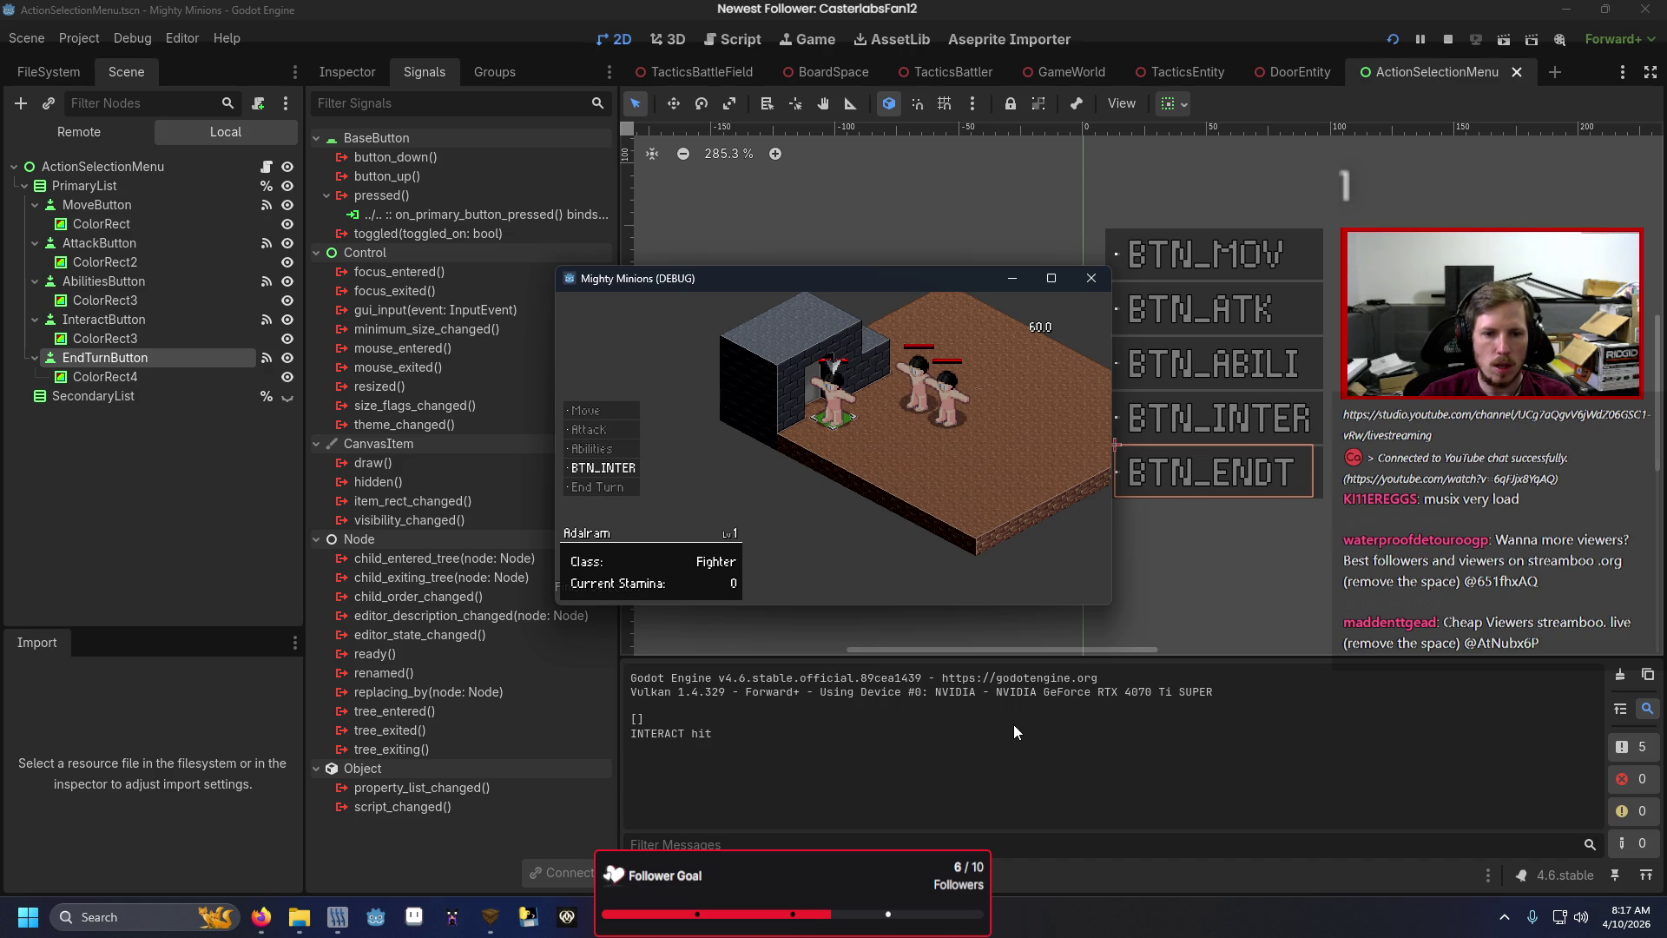
key("Return")
key("Return")
key("Return")
key("Return")
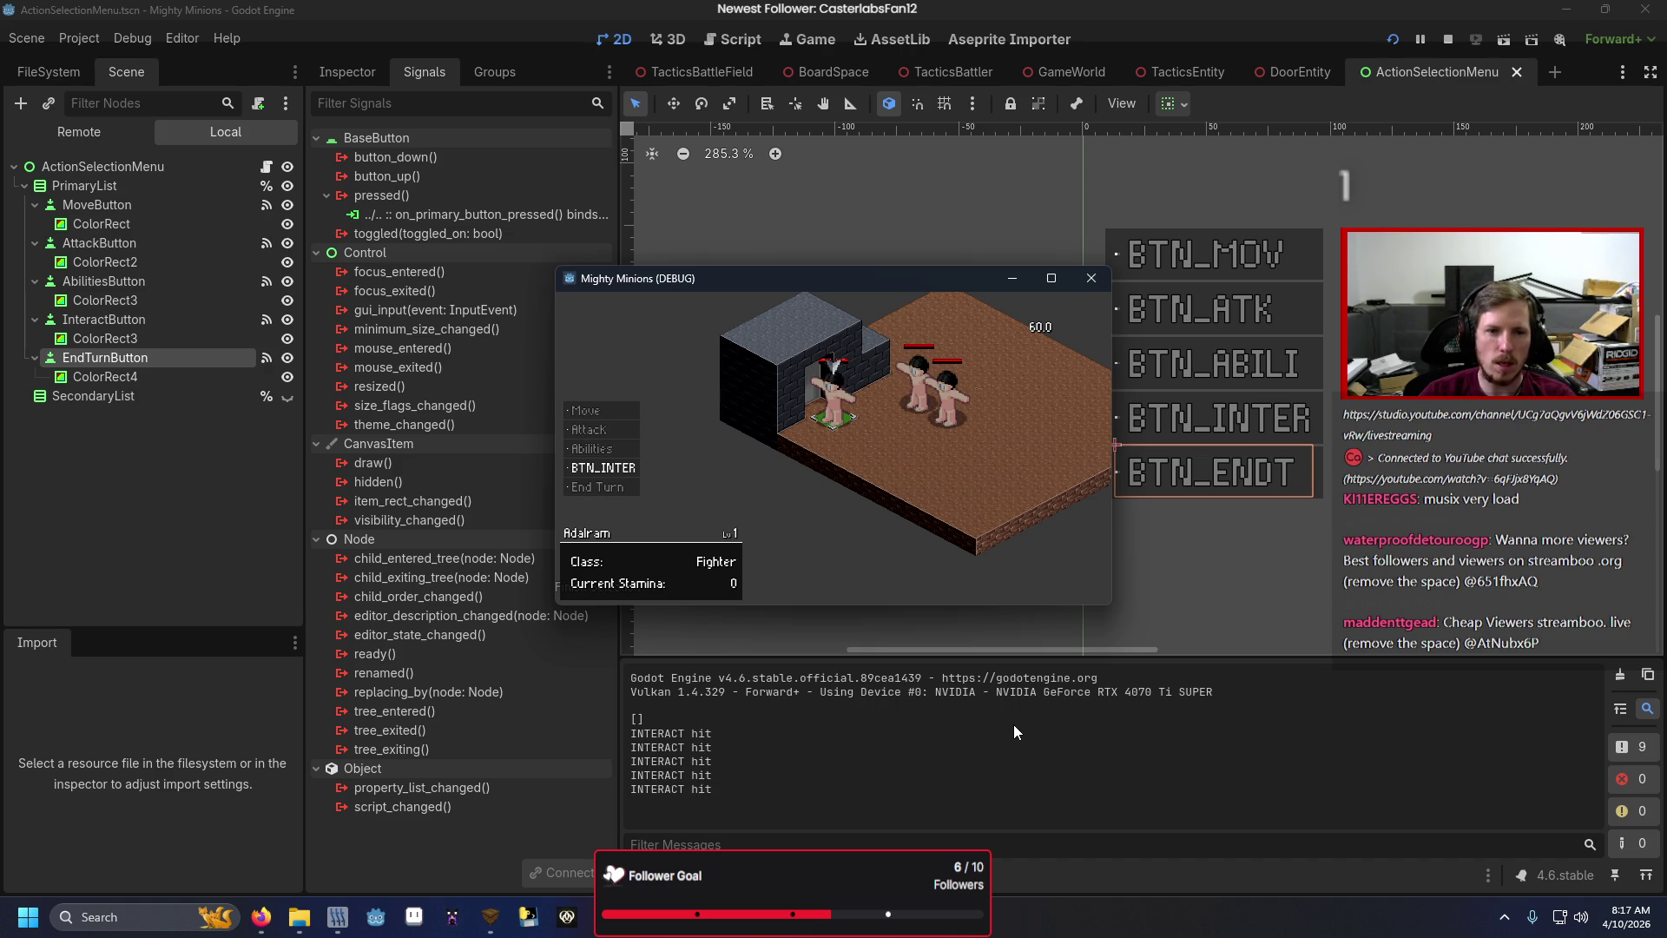
key("Return")
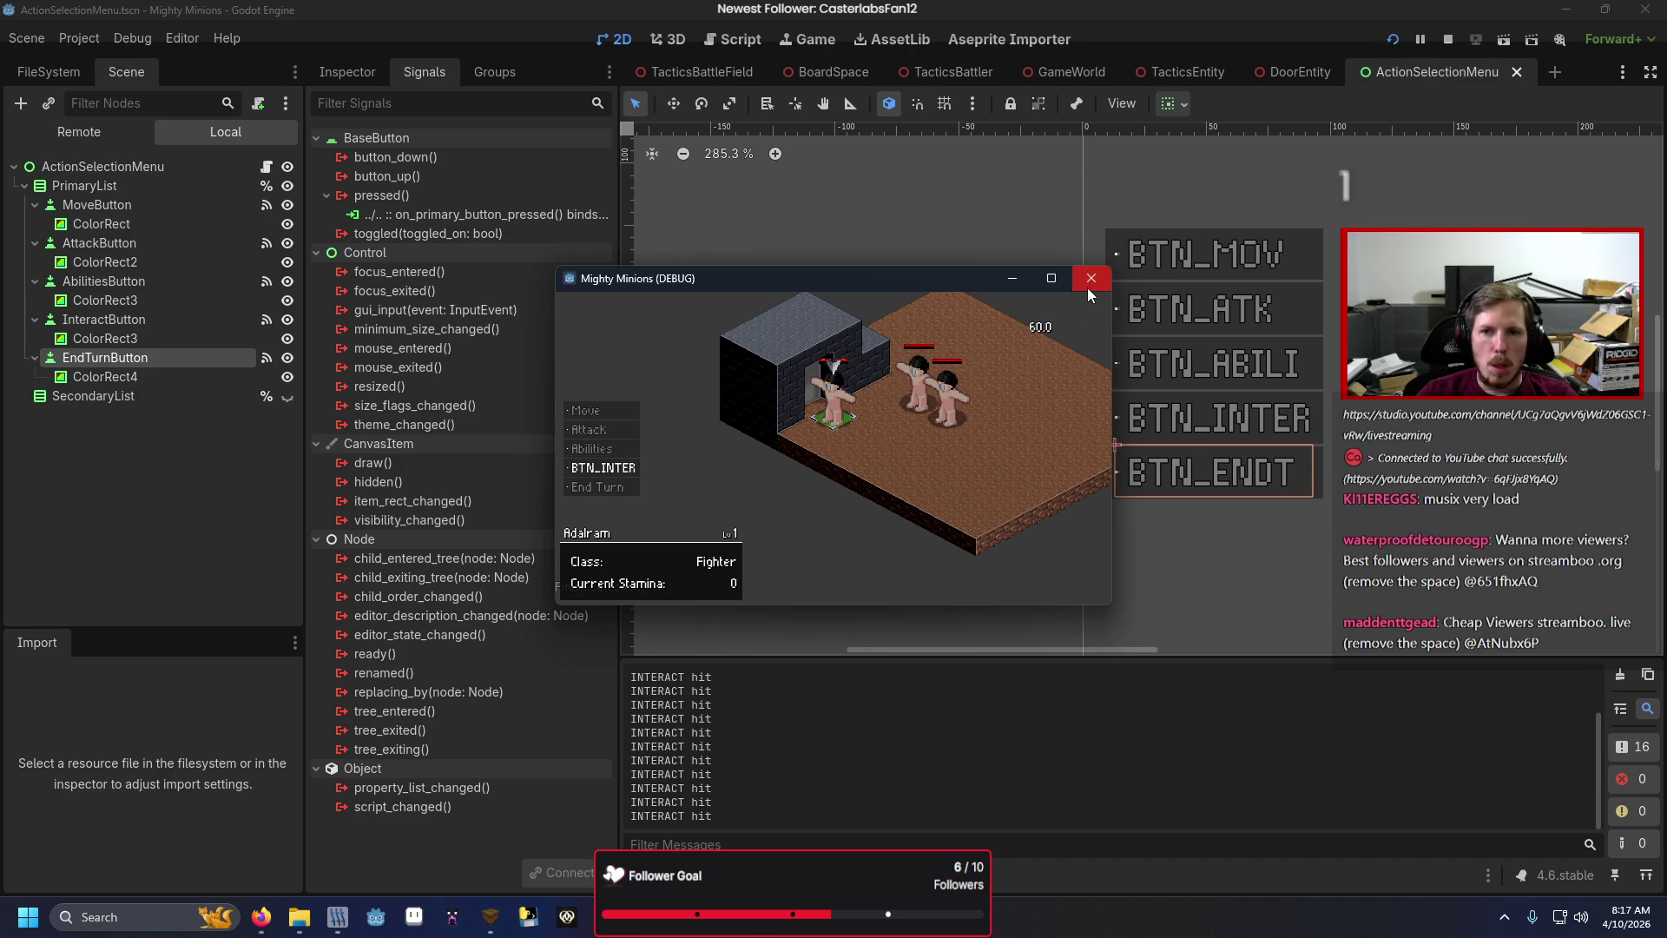